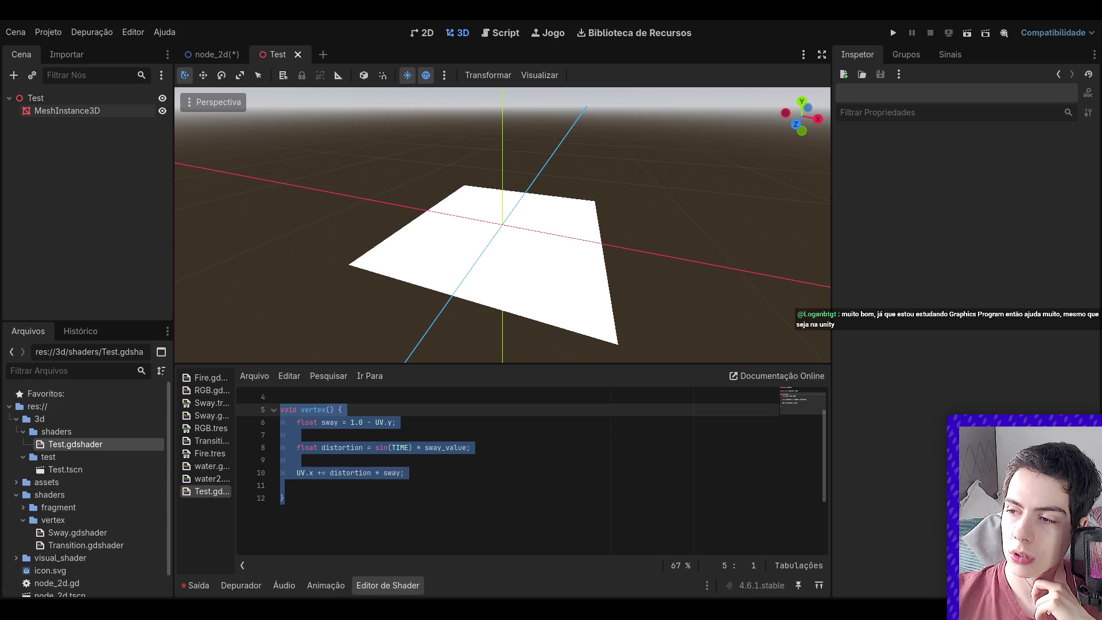
- Replace UV with VERTEX on line 10 so the sway offsets VERTEX.x, and save the shader
click(368, 437)
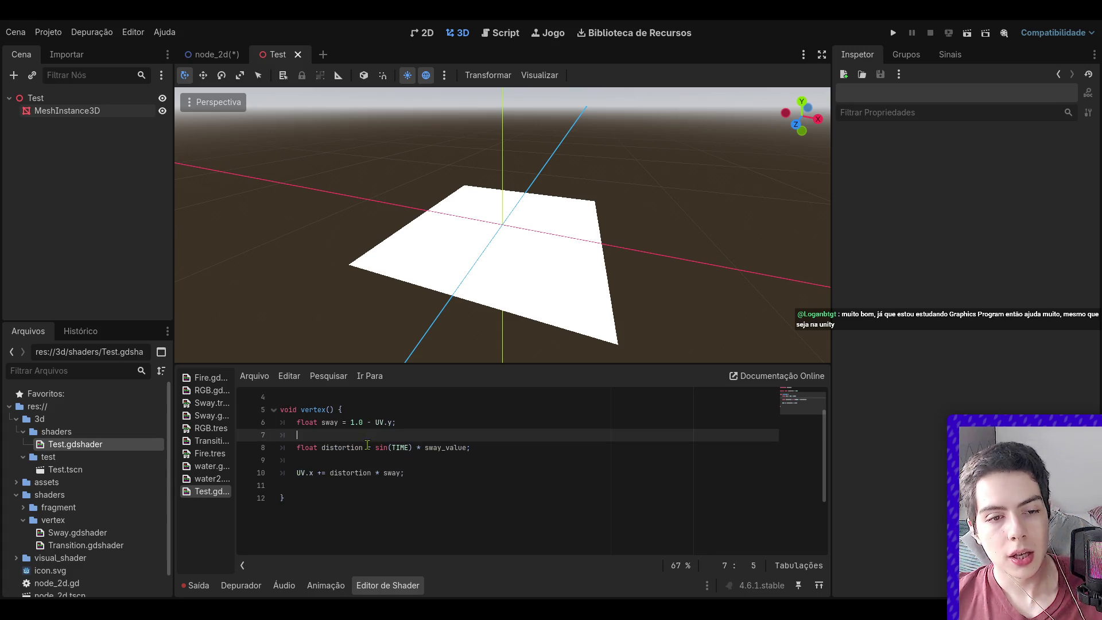
double_click(305, 474)
text(VERTEX)
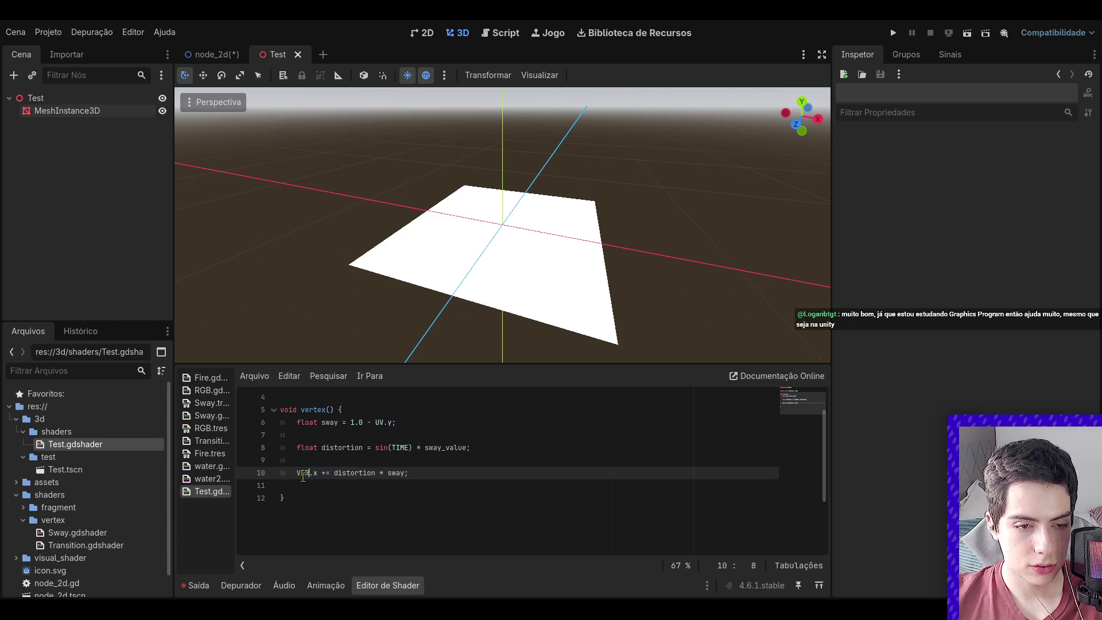
key(ctrl+s)
- Zoom and orbit the 3D view to a low angle to watch the plane sway
scroll(465, 280, down, 5)
scroll(466, 280, up, 8)
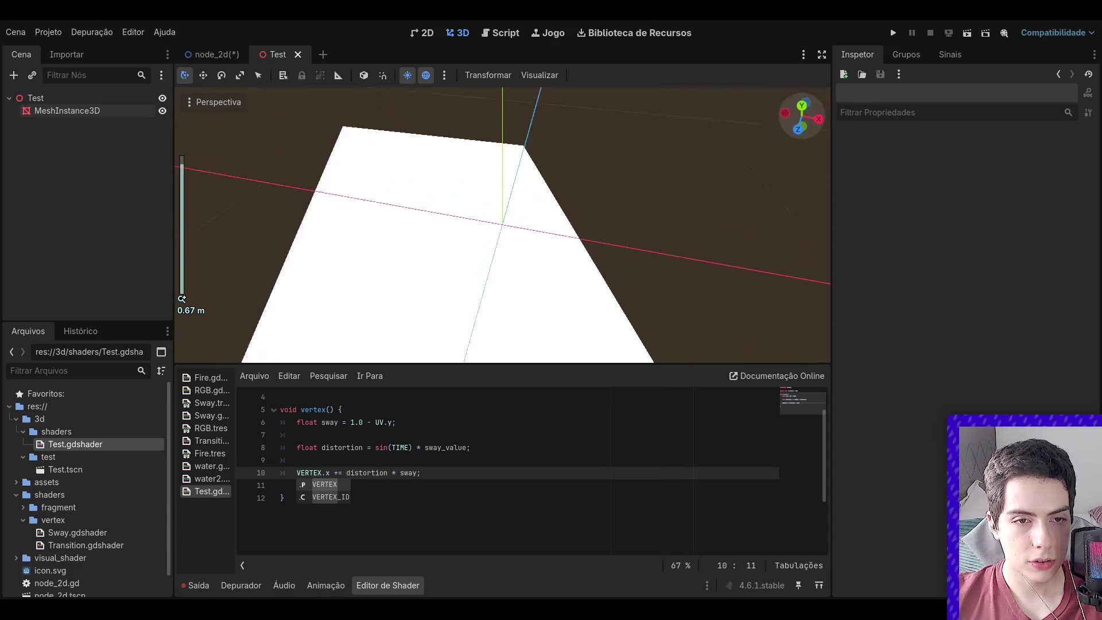
scroll(631, 166, down, 6)
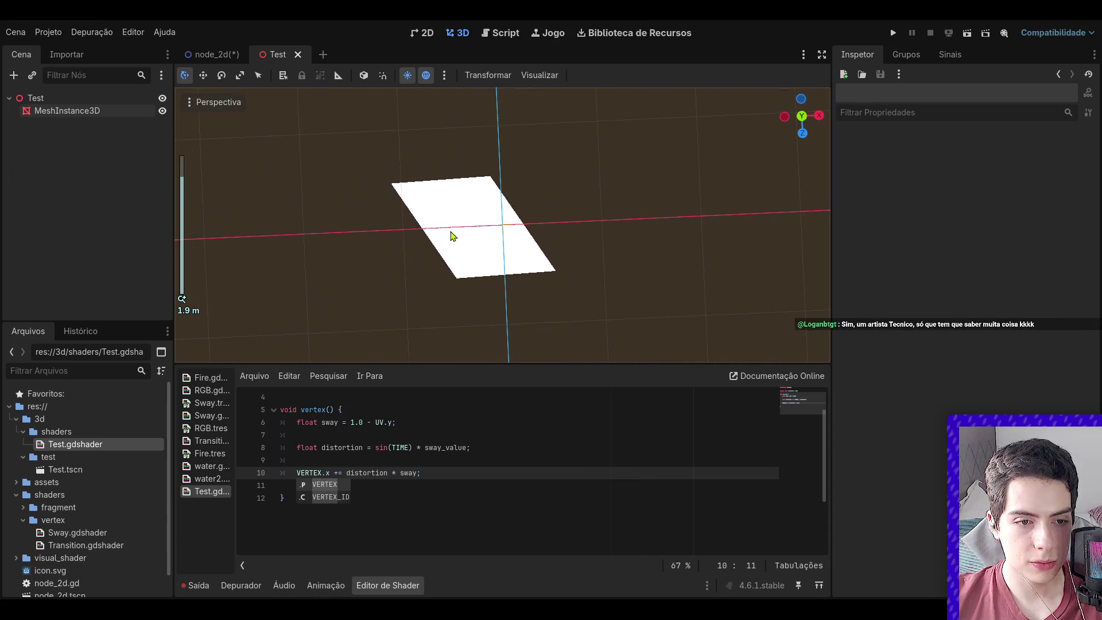
click(431, 419)
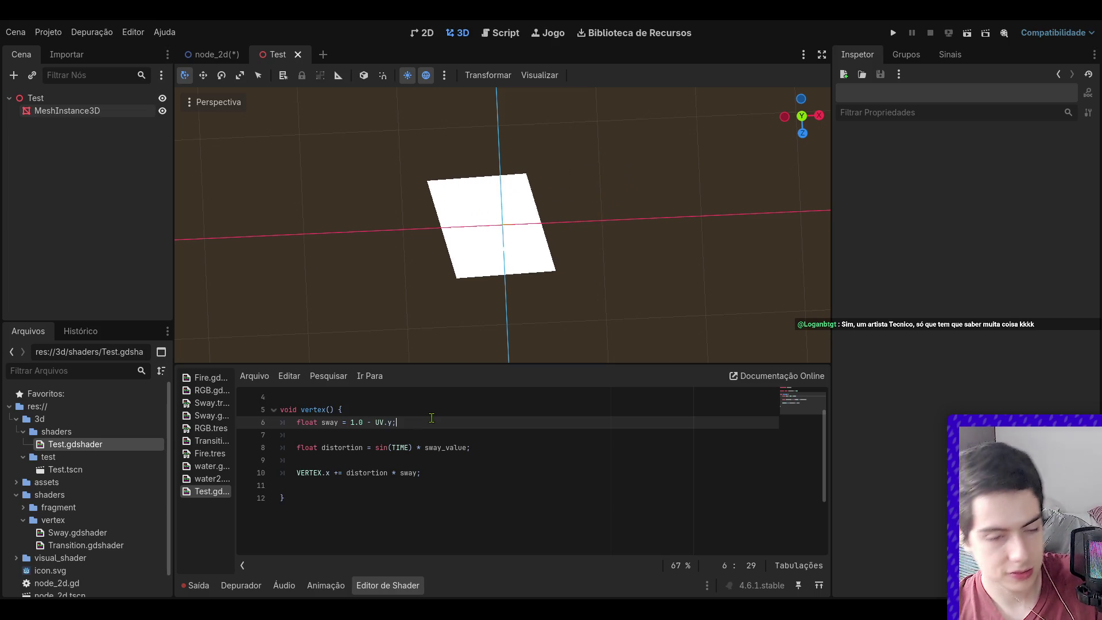
scroll(505, 218, up, 5)
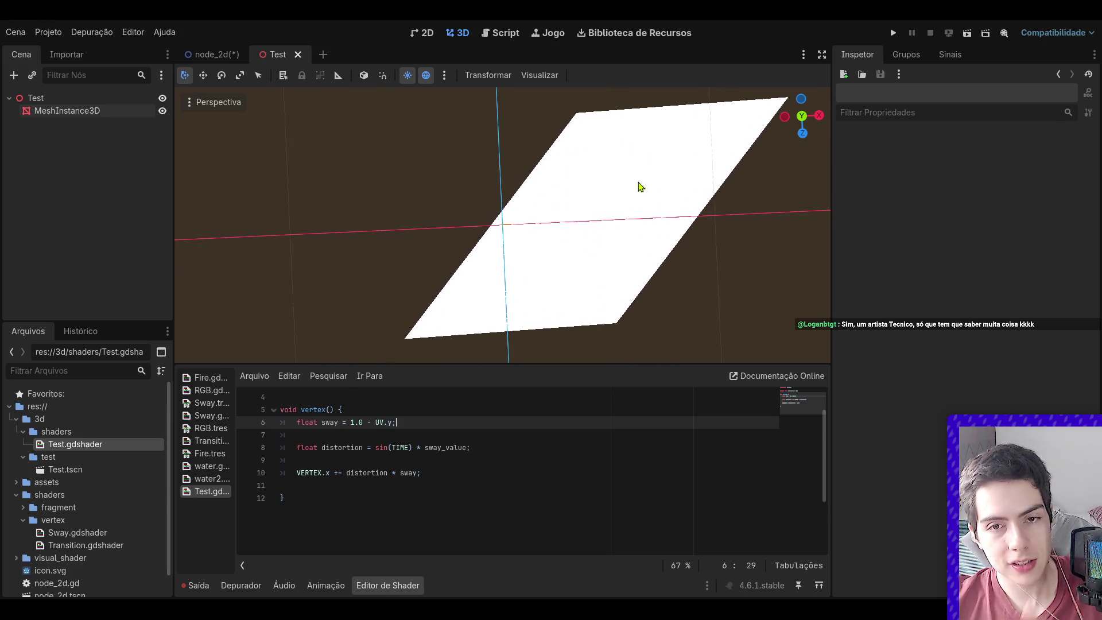
drag(683, 179, 643, 227)
scroll(637, 236, down, 4)
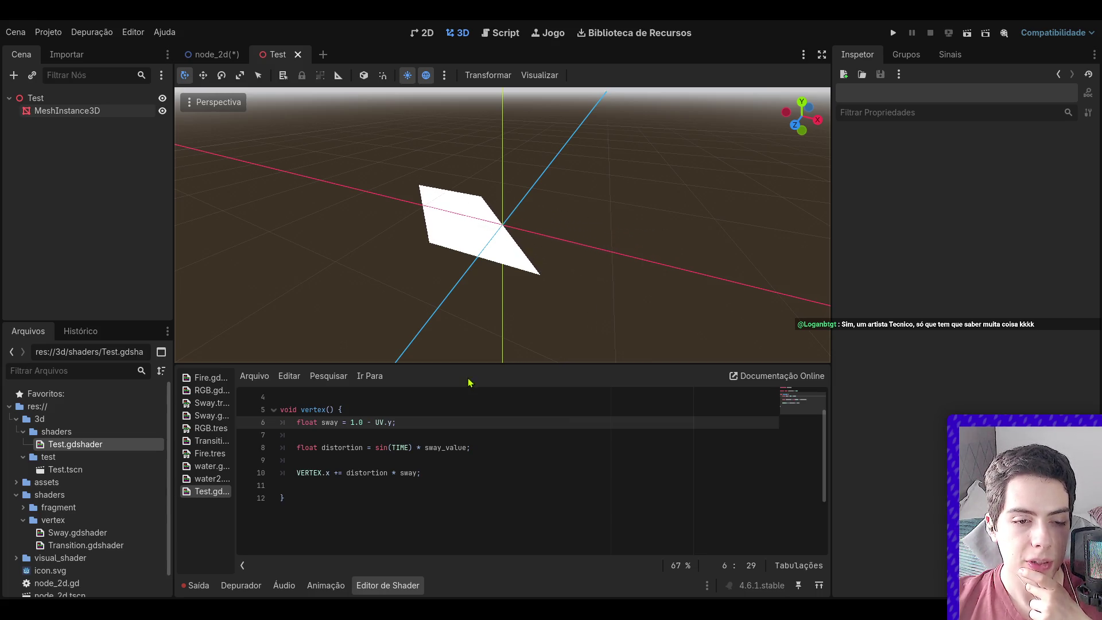
drag(396, 422, 290, 423)
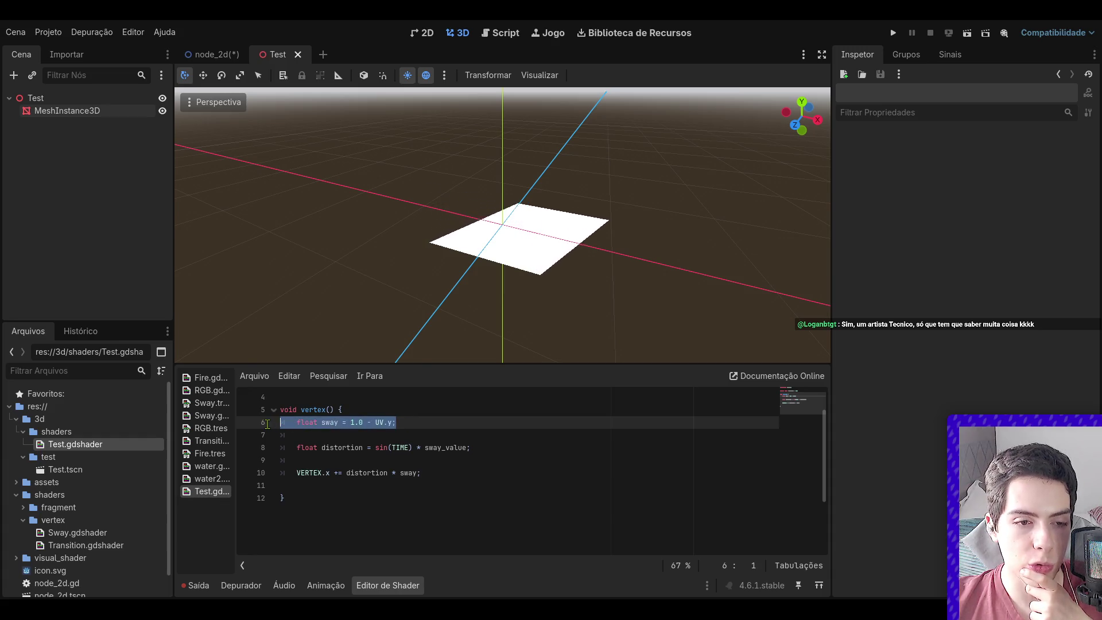
click(367, 422)
triple_click(427, 422)
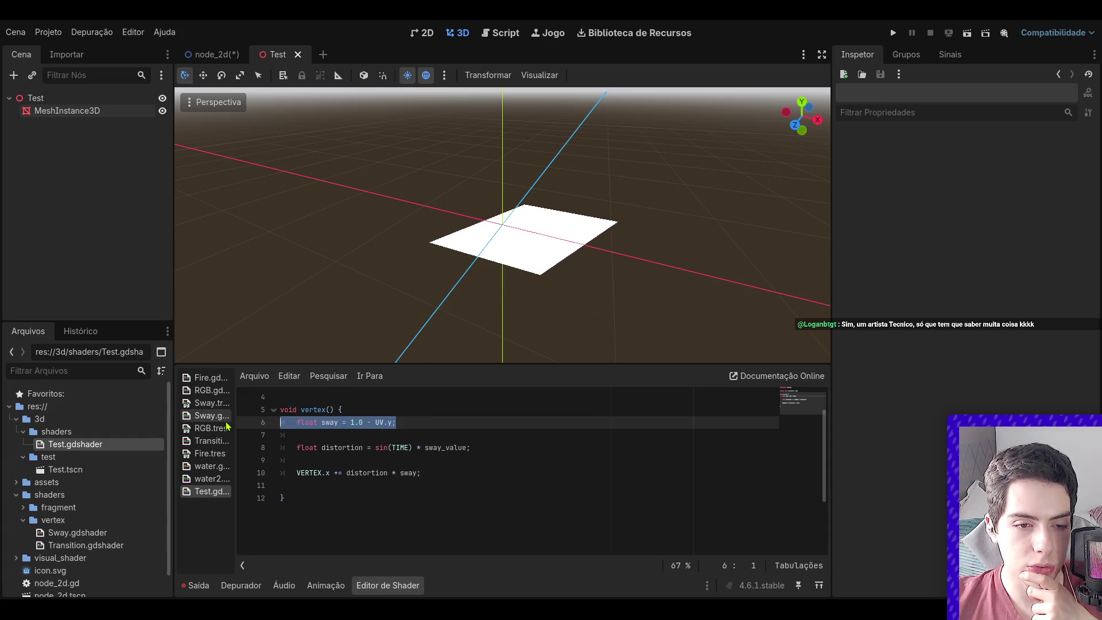
scroll(460, 472, up, 3)
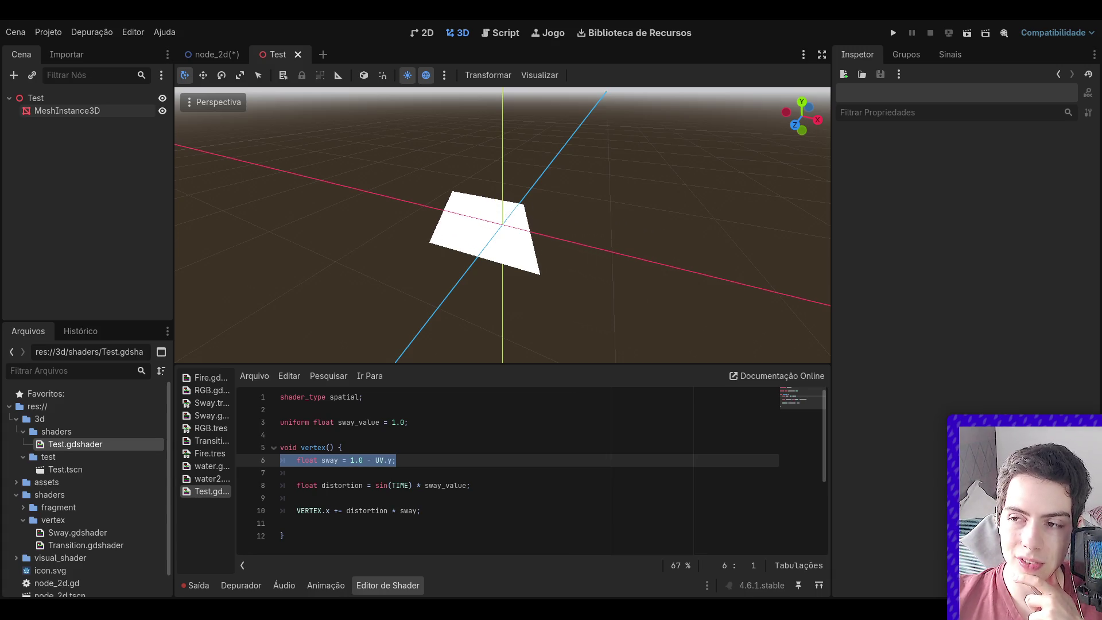
click(568, 495)
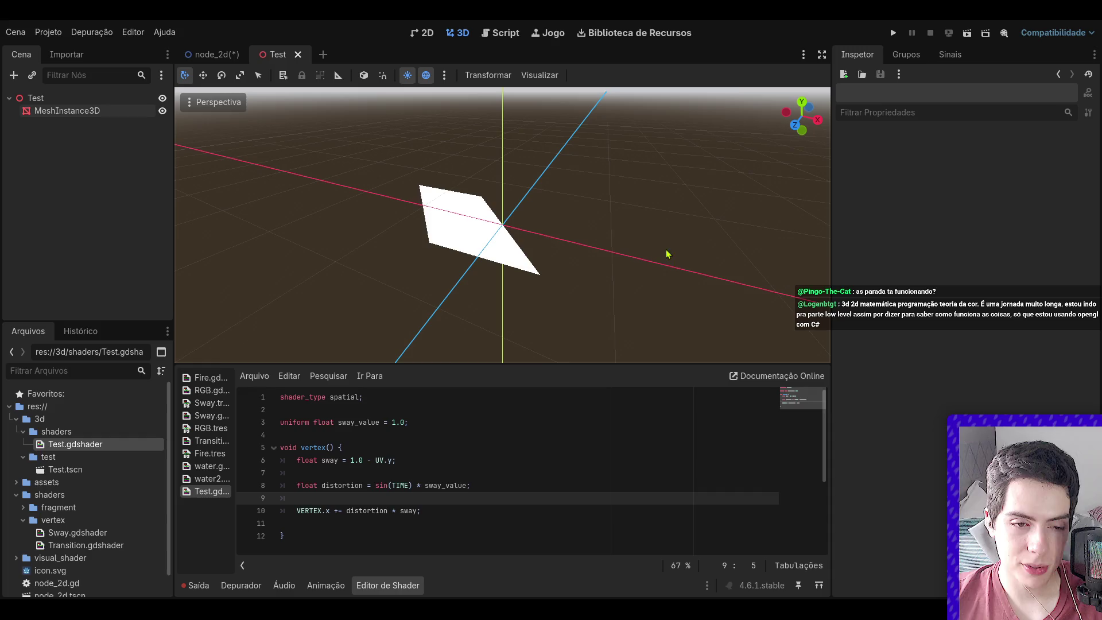
drag(462, 511, 306, 460)
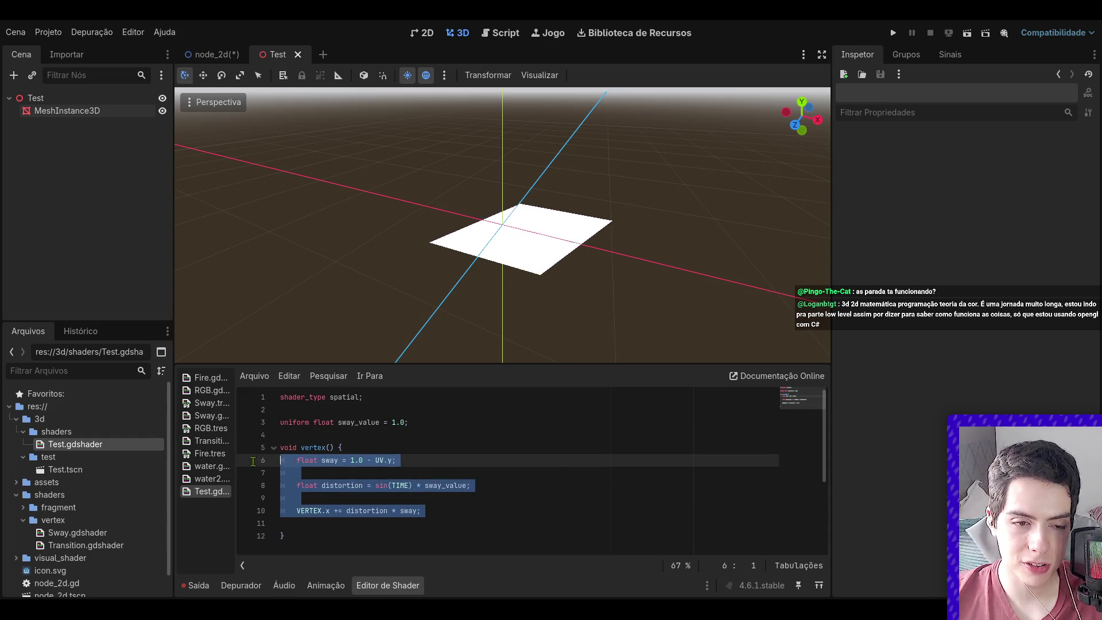
- Delete empty line 11 so the VERTEX.x line sits directly above vertex()'s closing brace
click(327, 488)
click(321, 524)
drag(321, 523, 260, 443)
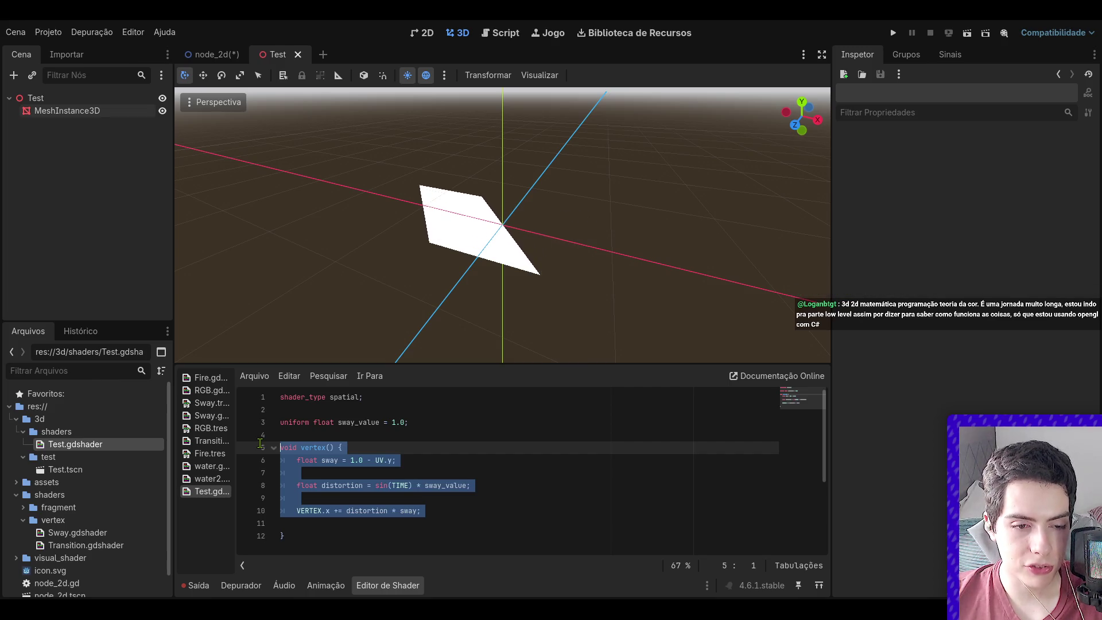
click(356, 498)
drag(420, 510, 289, 508)
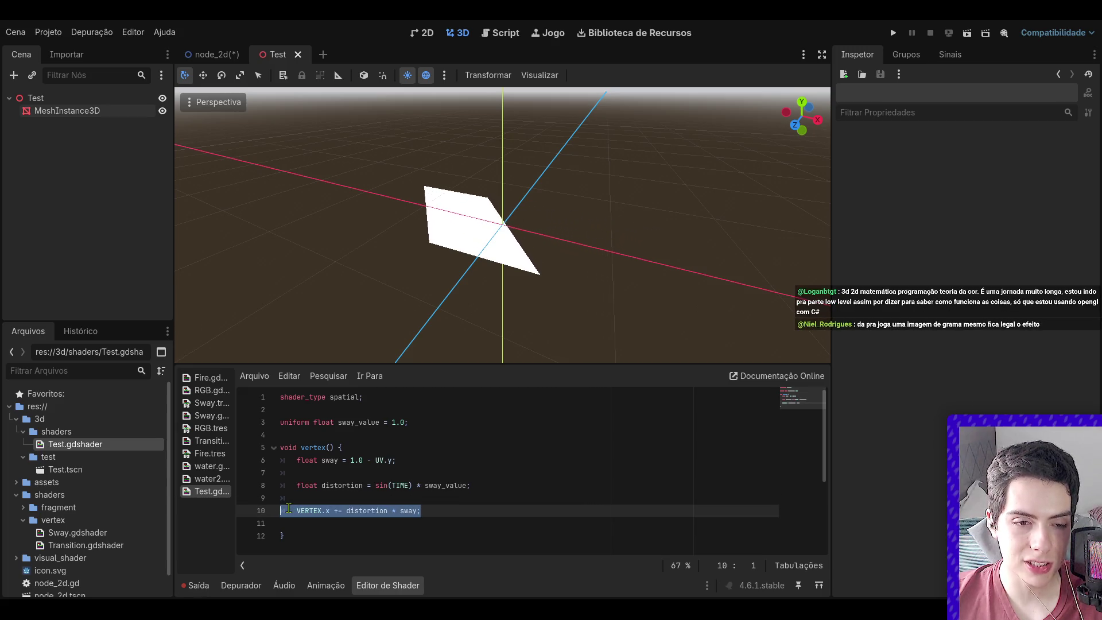
click(288, 508)
click(331, 525)
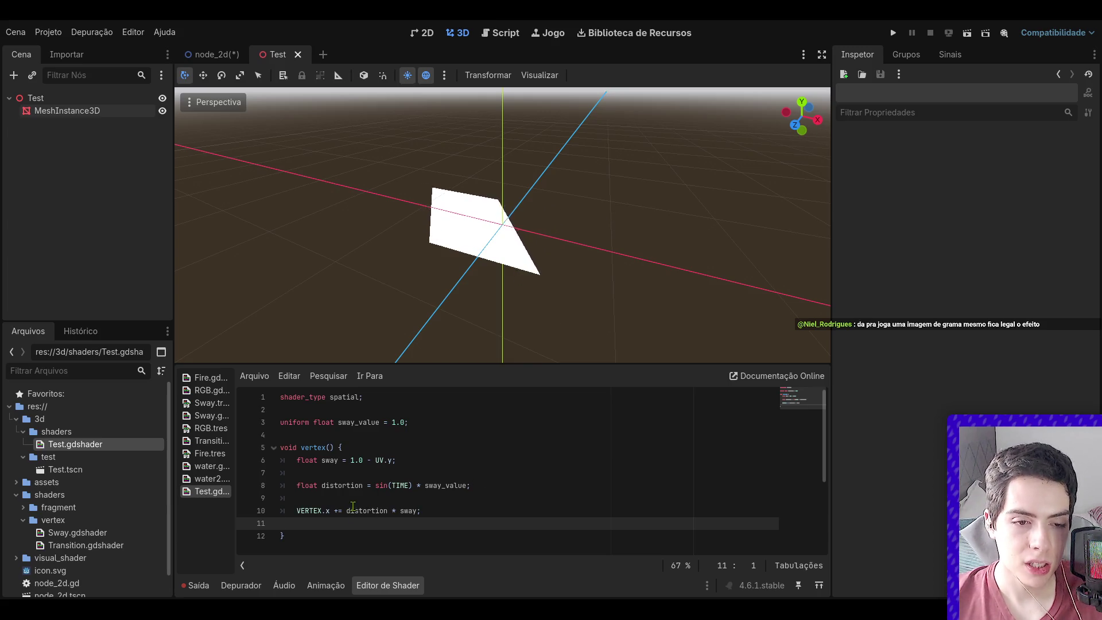
key(BackSpace)
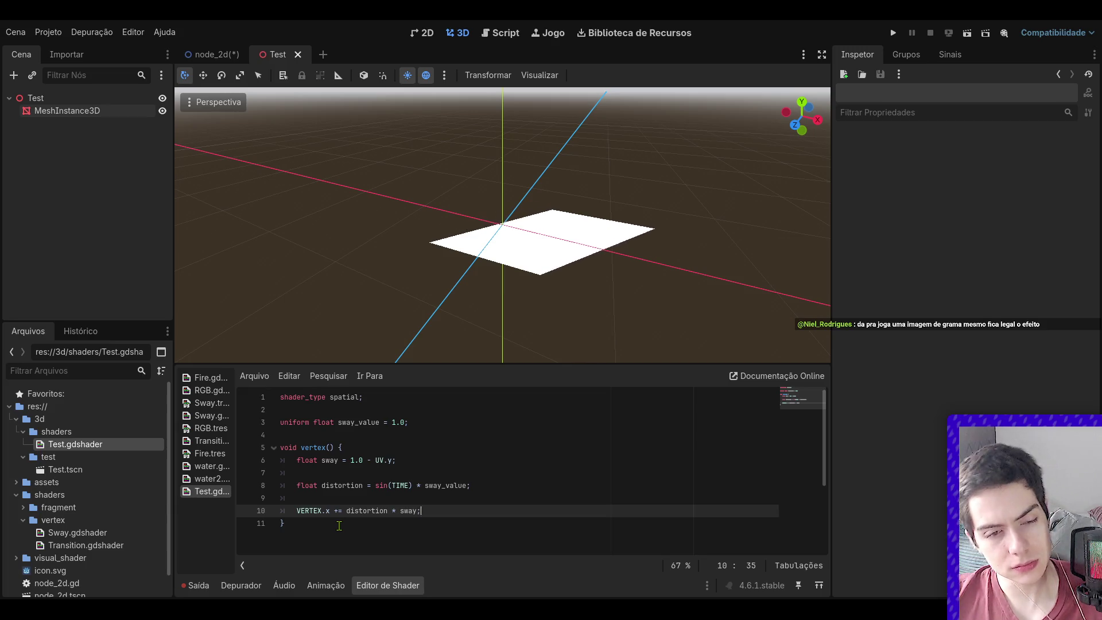
drag(339, 525, 260, 444)
click(406, 485)
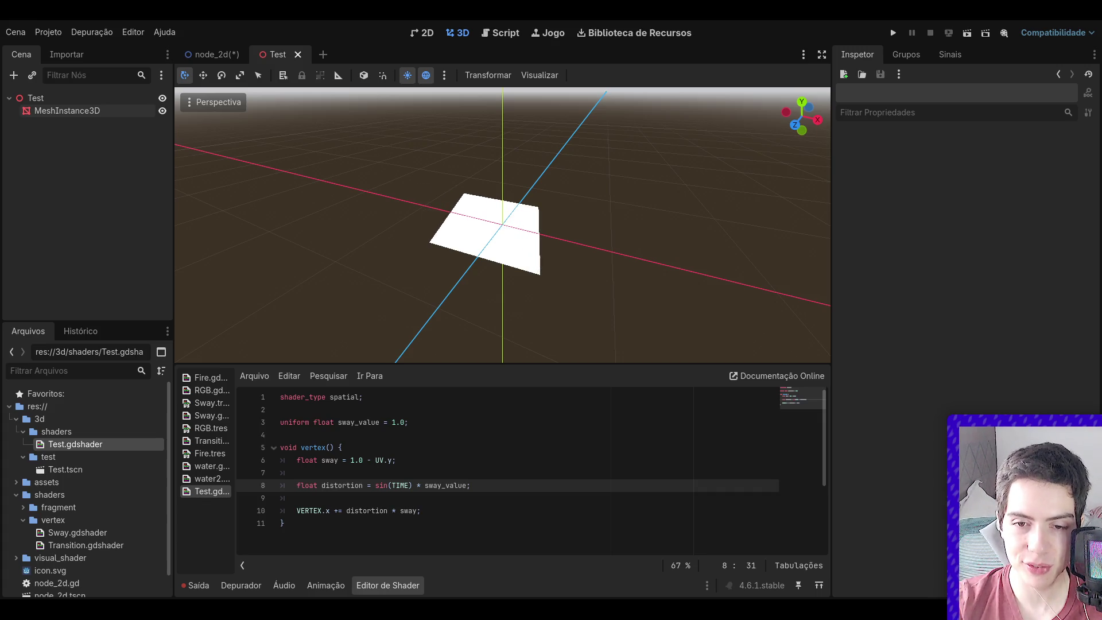
click(589, 423)
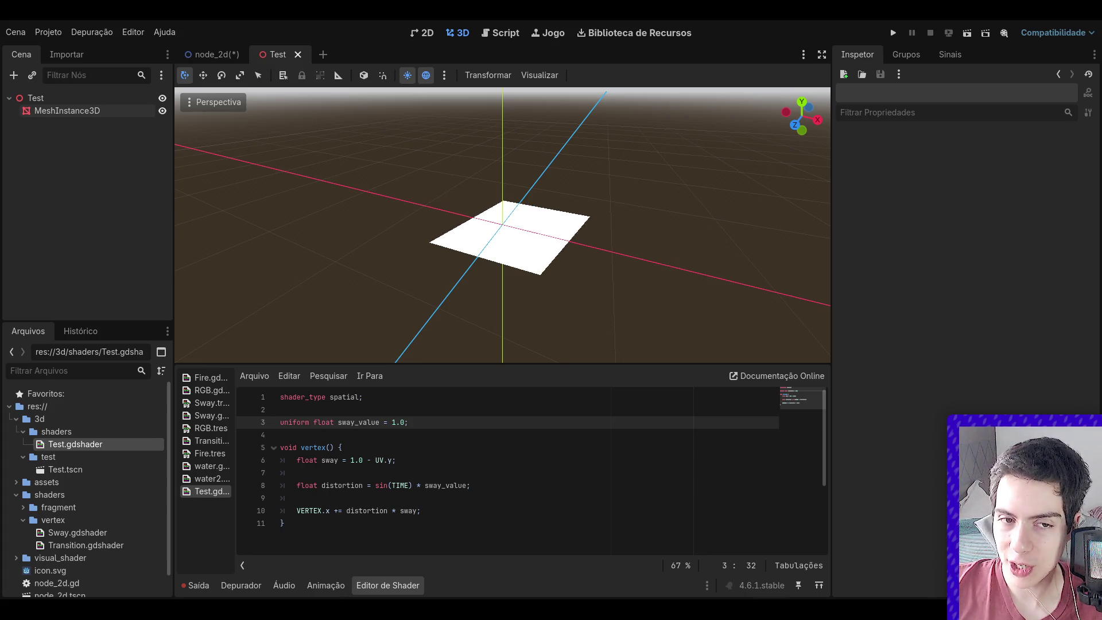
scroll(596, 300, up, 3)
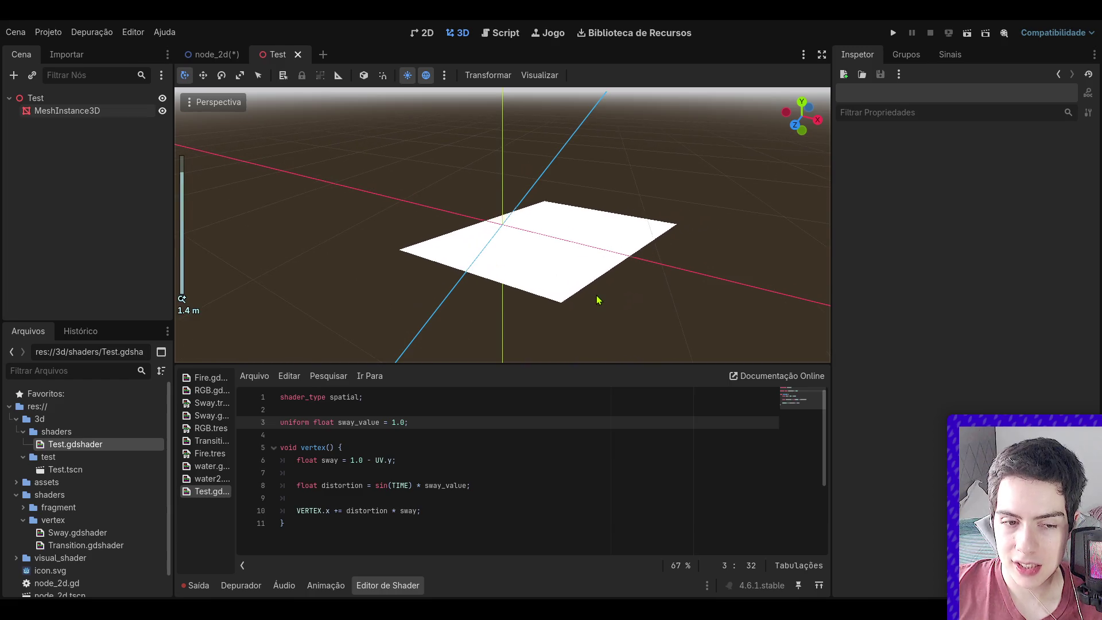
mouse_move(818, 129)
mouse_down()
mouse_move(787, 113)
mouse_move(800, 109)
mouse_move(797, 119)
mouse_up()
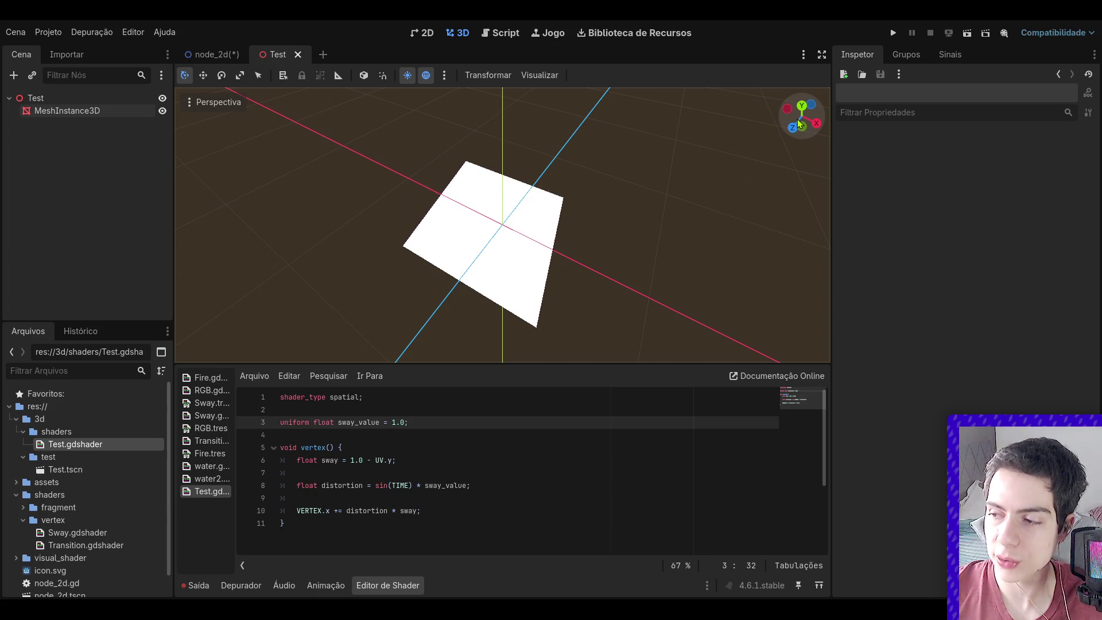
scroll(787, 120, up, 4)
scroll(787, 119, down, 10)
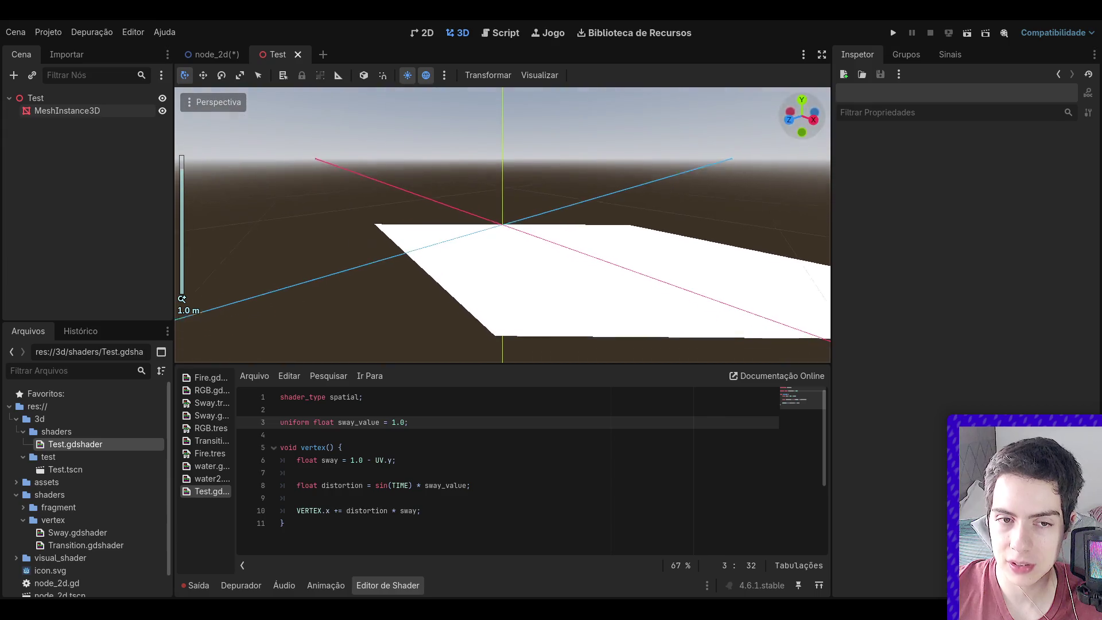
drag(787, 119, 708, 110)
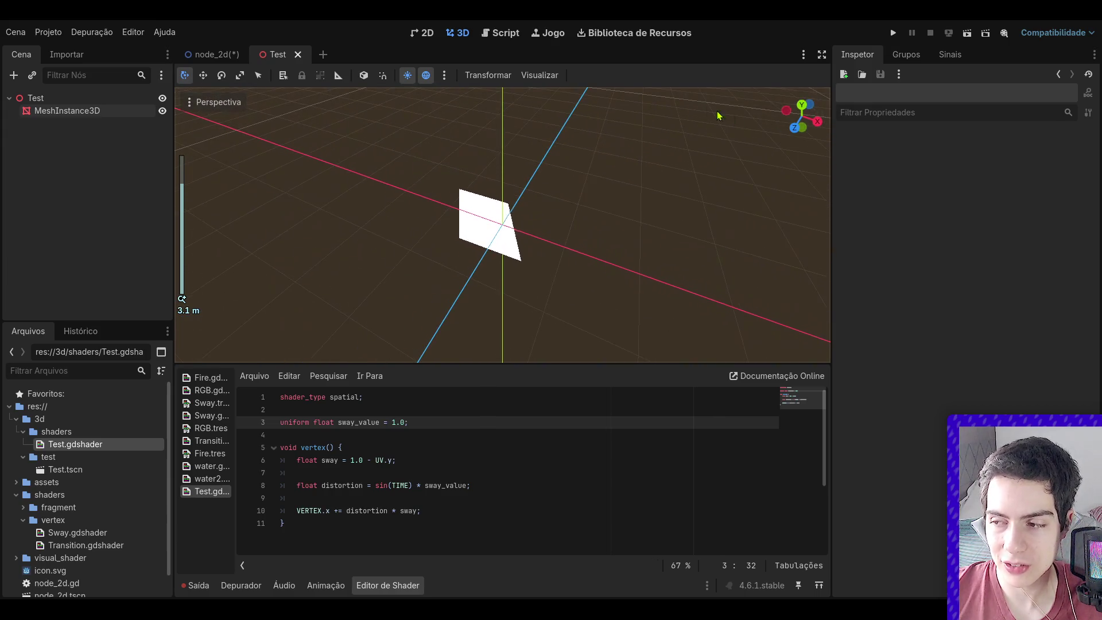
scroll(704, 115, up, 6)
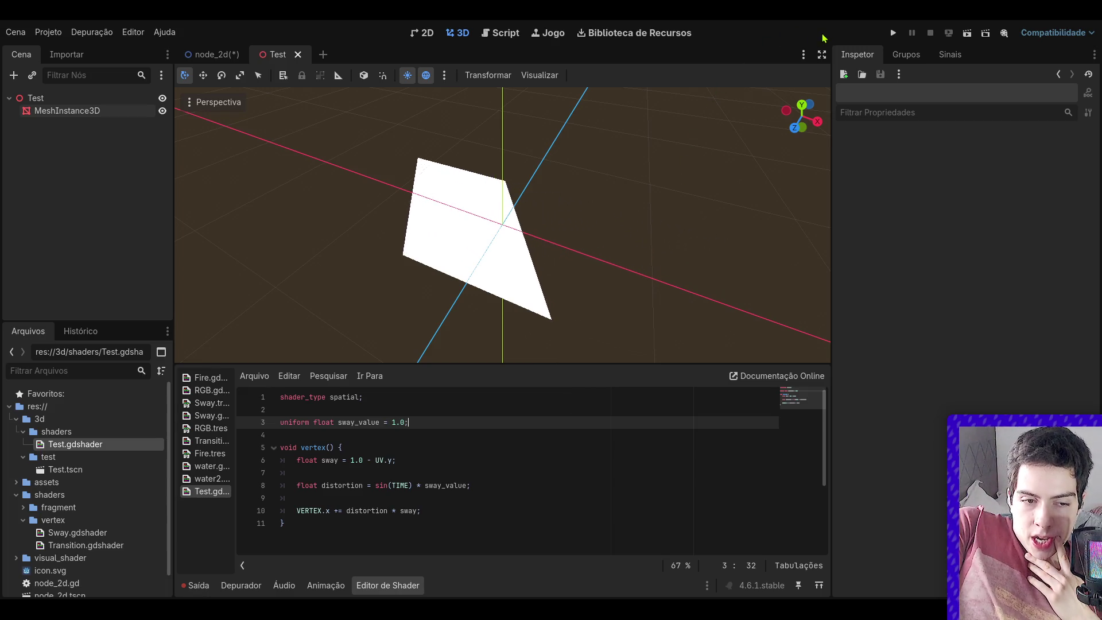
- Select the x axis in the VERTEX.x offset line for replacement
double_click(327, 510)
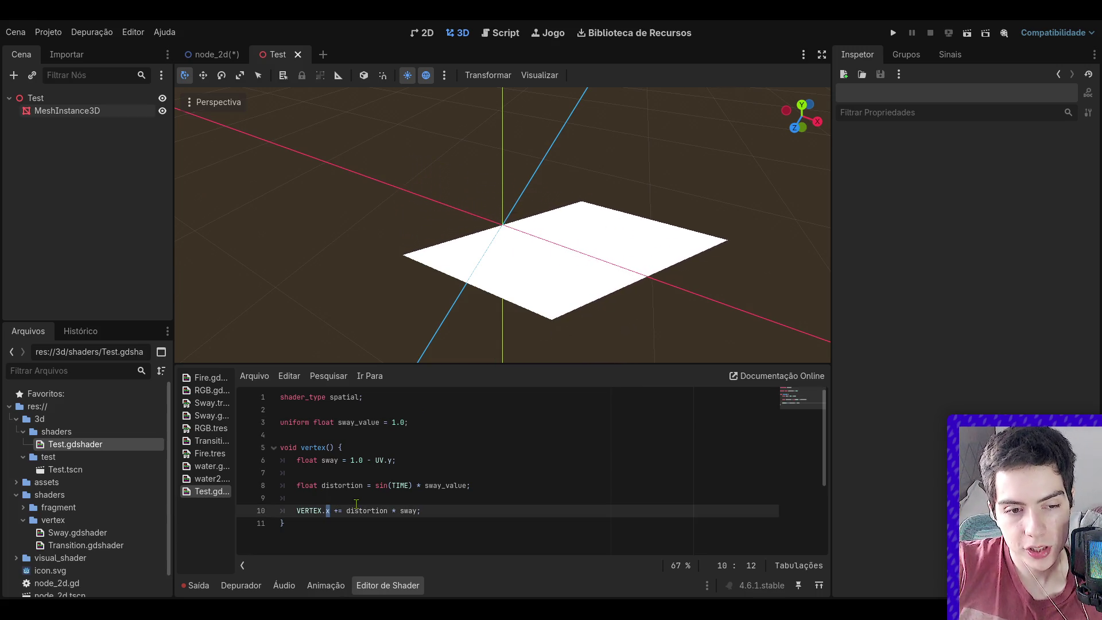
- Change the offset axis to y, giving VERTEX.y += distortion * sway, and save
text(z)
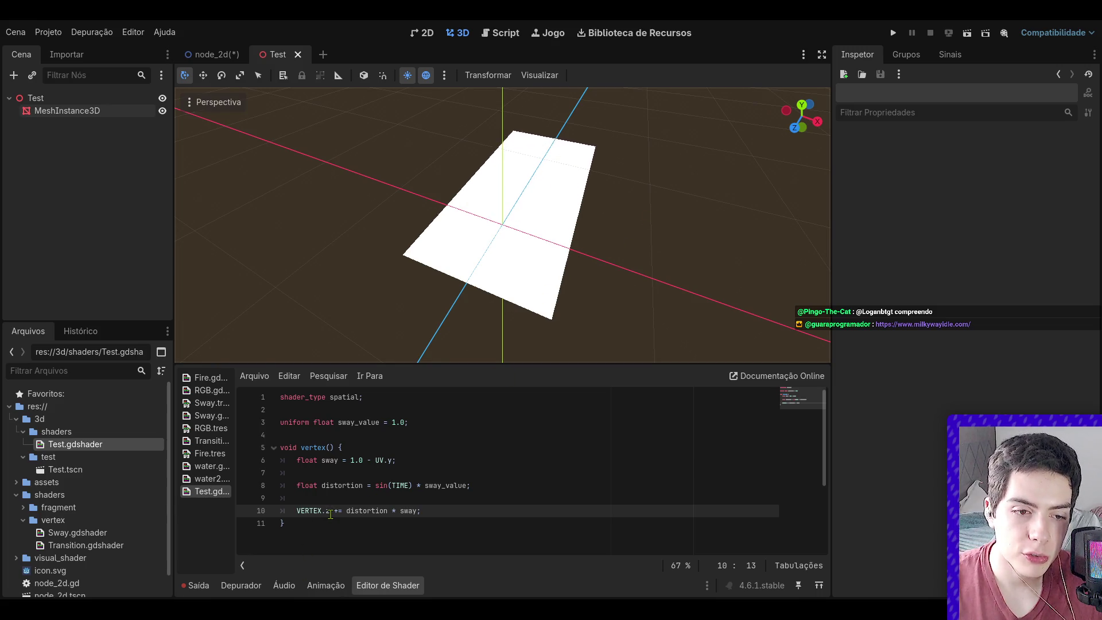
key(BackSpace)
text(y)
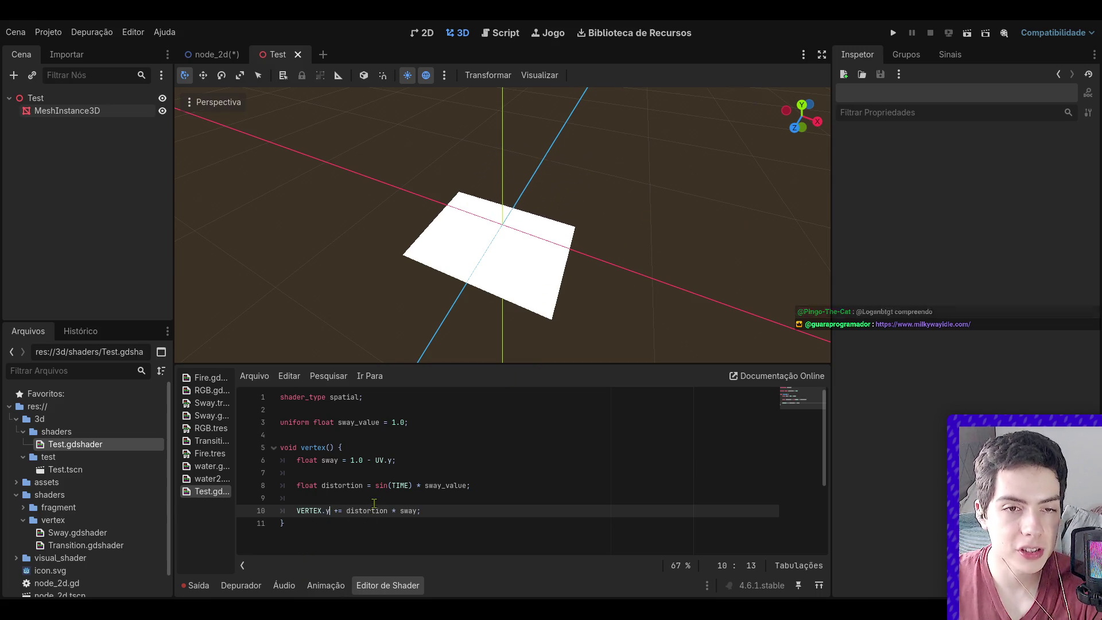
key(ctrl+s)
scroll(479, 302, up, 1)
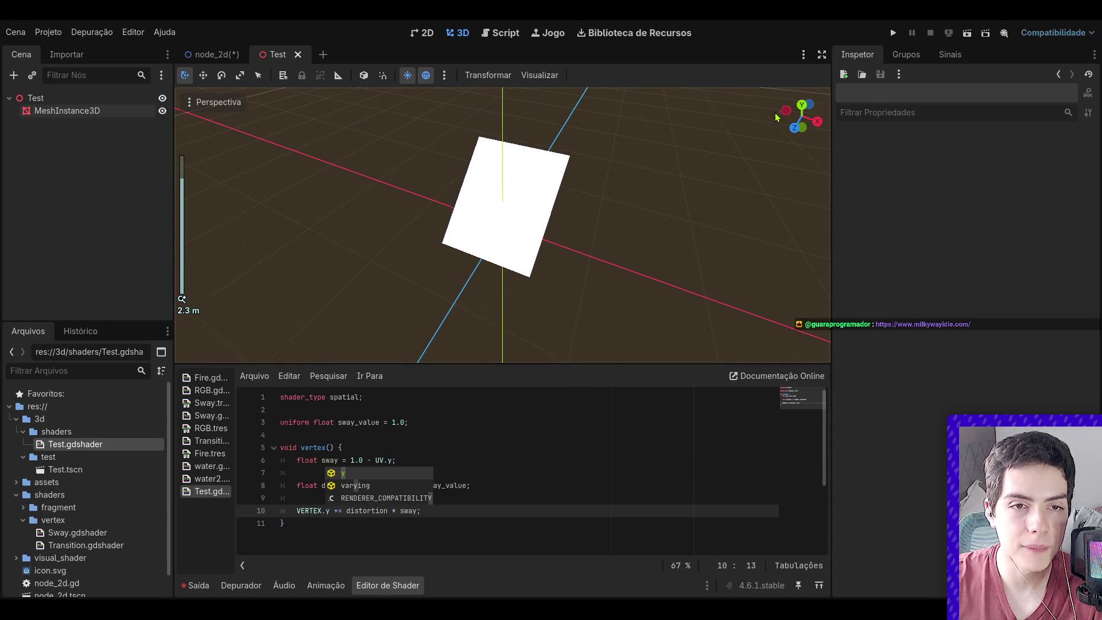
drag(801, 117, 684, 170)
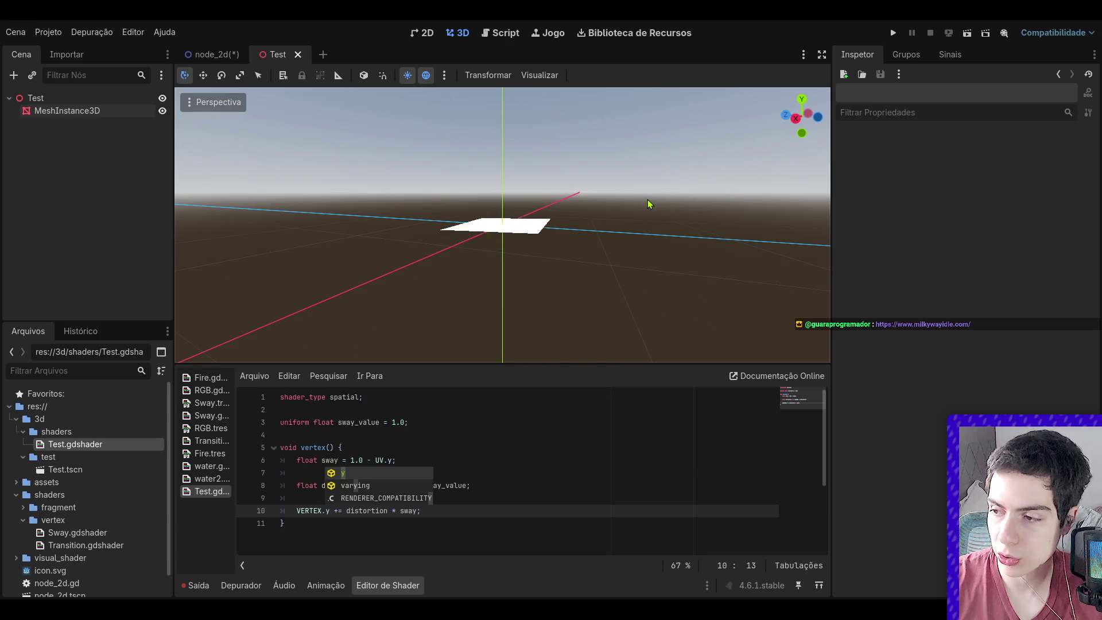
mouse_move(784, 133)
mouse_down()
mouse_move(752, 100)
mouse_move(795, 109)
mouse_move(783, 130)
mouse_move(803, 114)
mouse_up()
scroll(658, 181, up, 4)
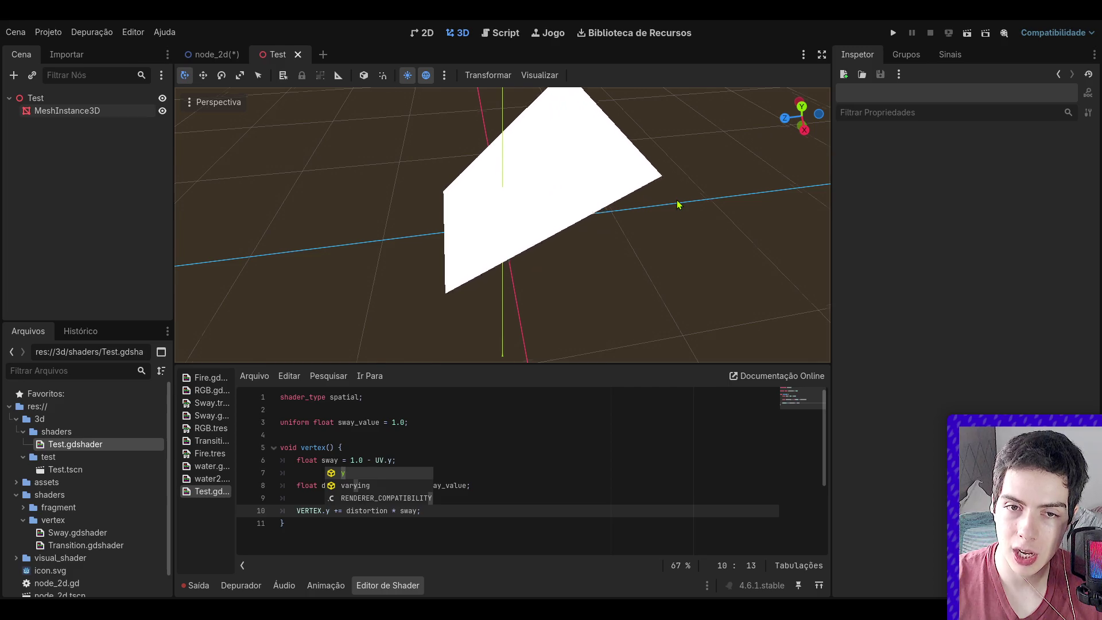
scroll(678, 204, up, 2)
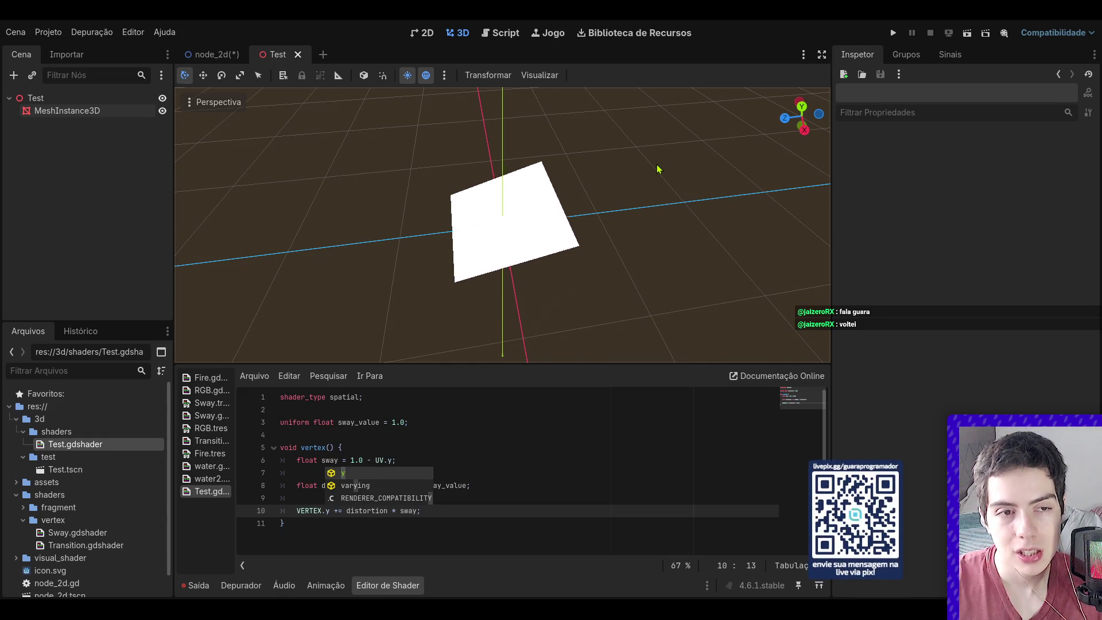
scroll(659, 170, up, 2)
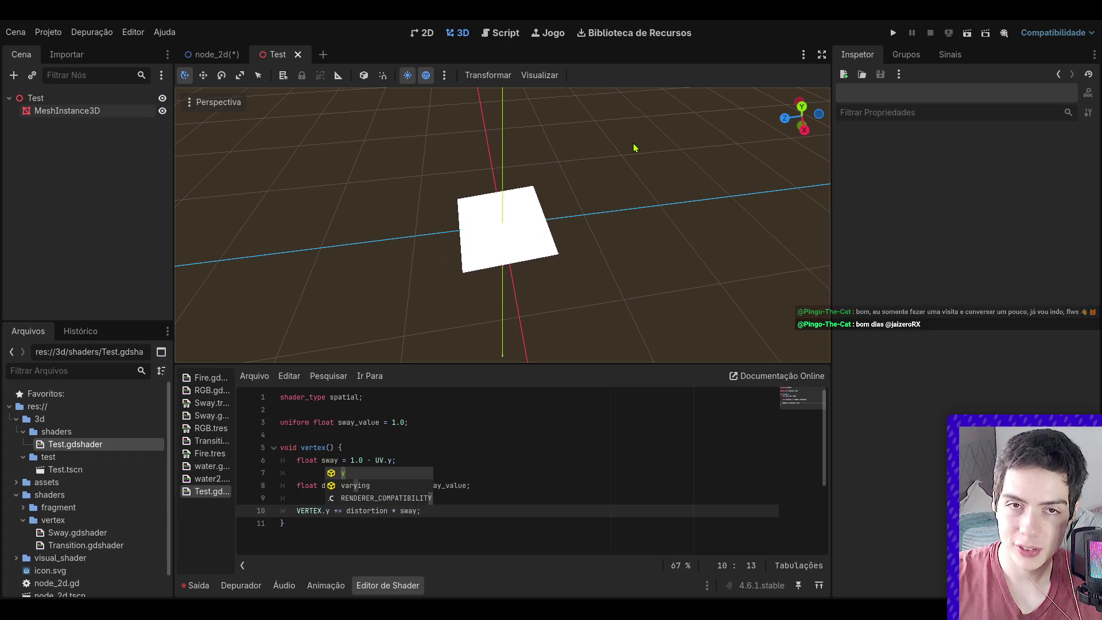
drag(746, 154, 653, 214)
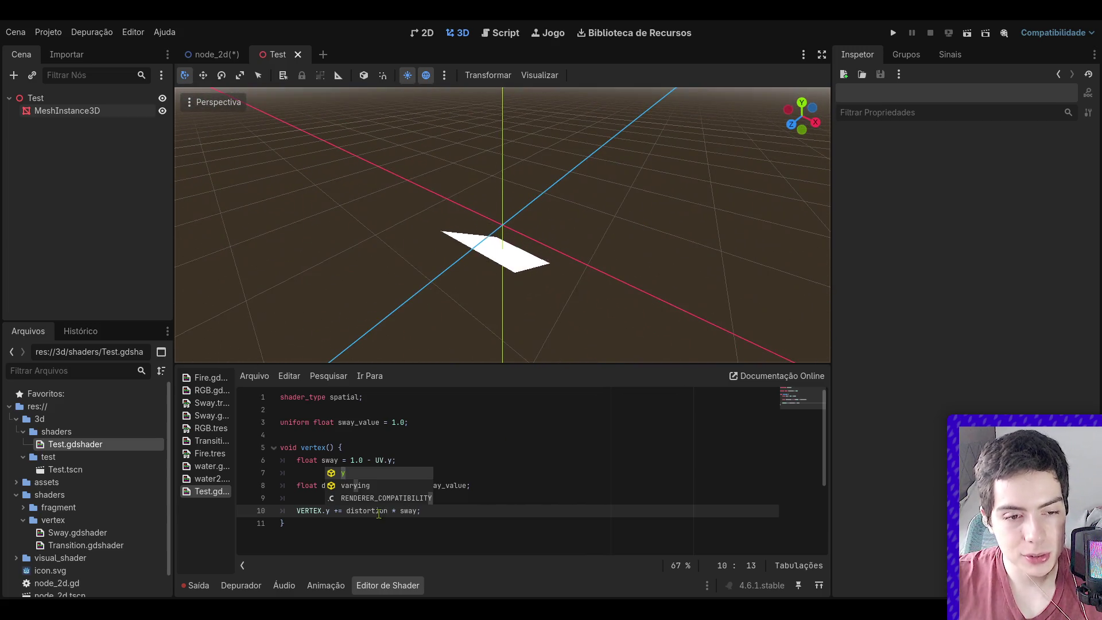
click(422, 440)
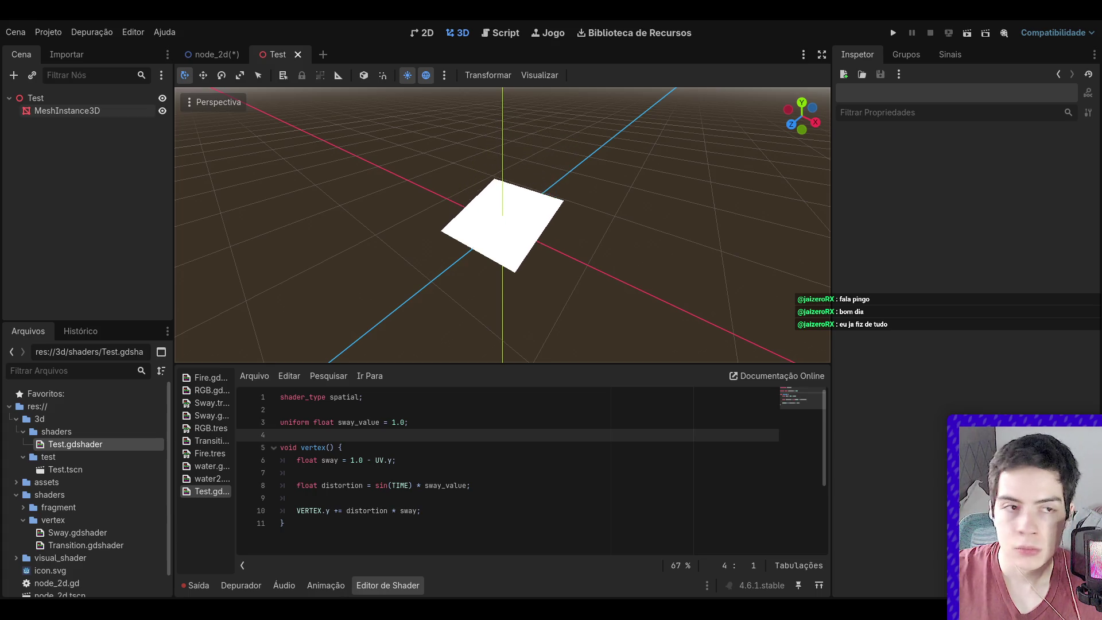
- Select MeshInstance3D and expand its plane mesh, showing 1 m size and 11 subdivisions
click(67, 110)
click(1082, 177)
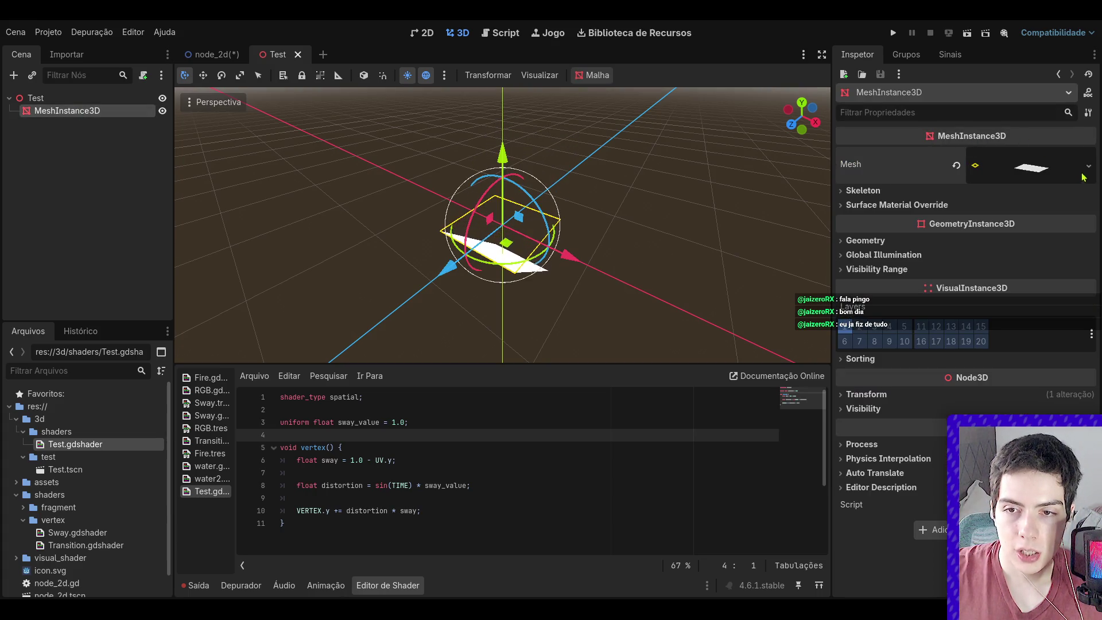
click(1021, 183)
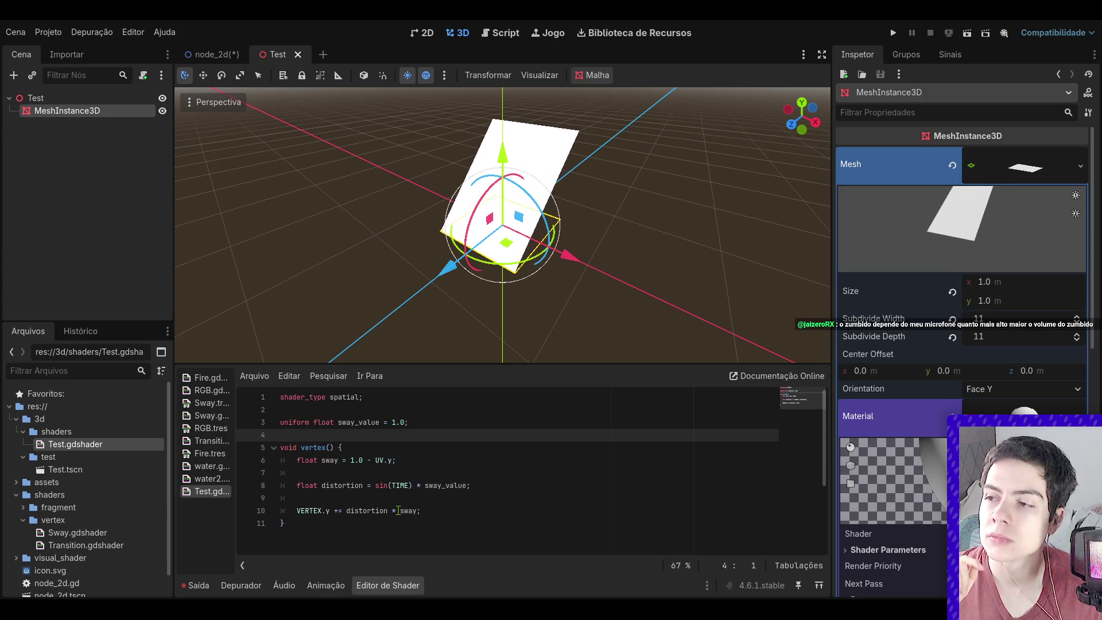
- Place the caret on empty line 4 of the shader code
click(386, 462)
click(389, 447)
click(391, 439)
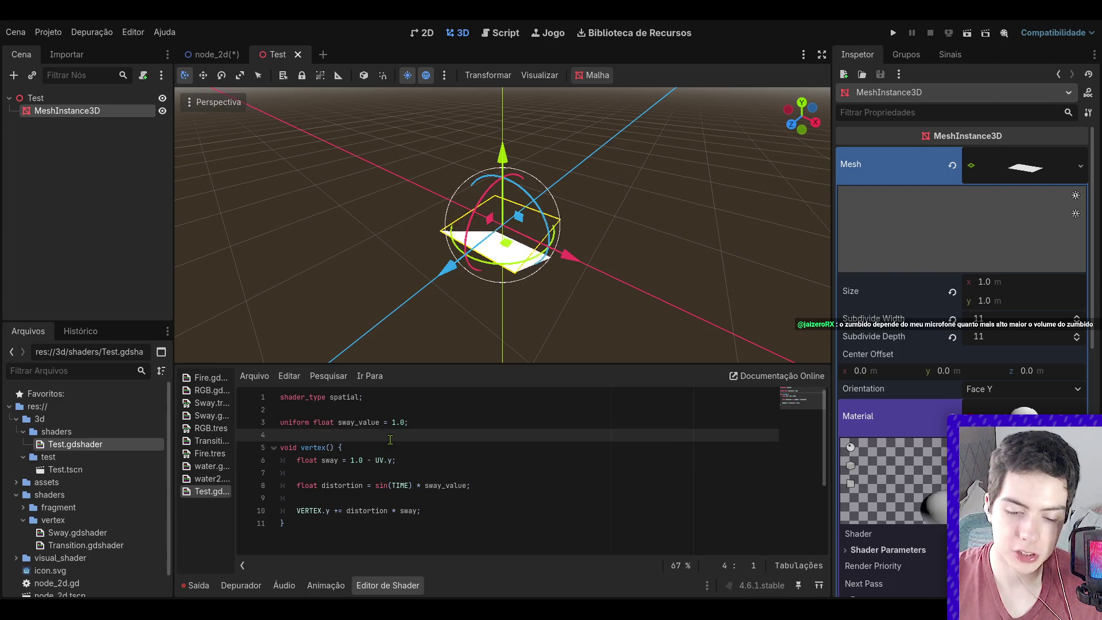
- Declare 'uniform sampler2d ruido' on new line 4, then bring up Sway.gdshader for reference
key(Return)
key(Return)
key(Up)
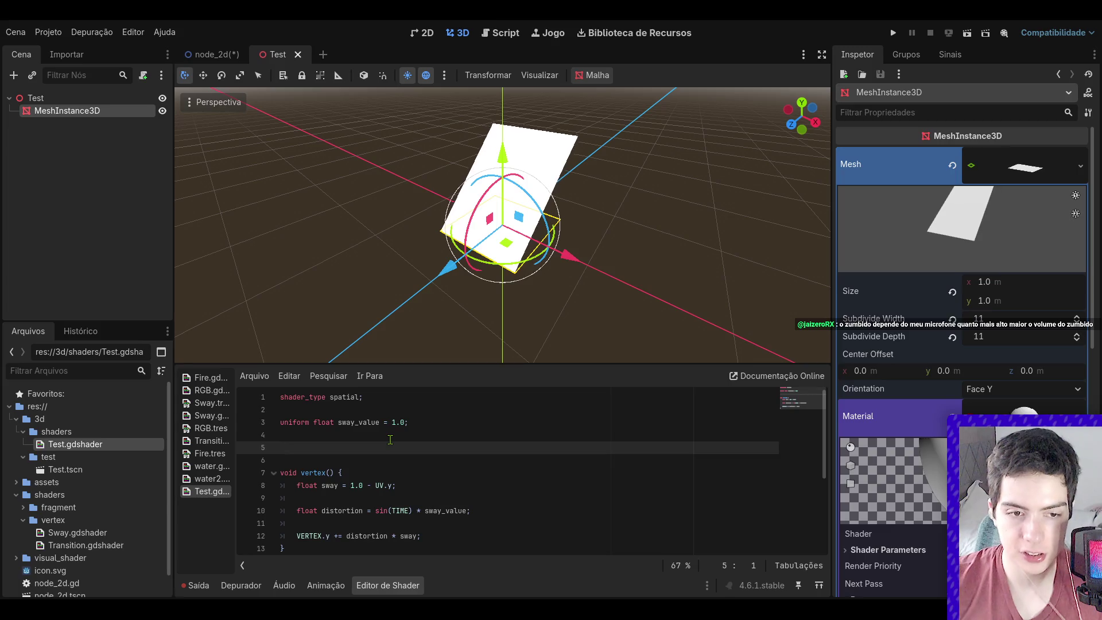
key(BackSpace)
text(uni)
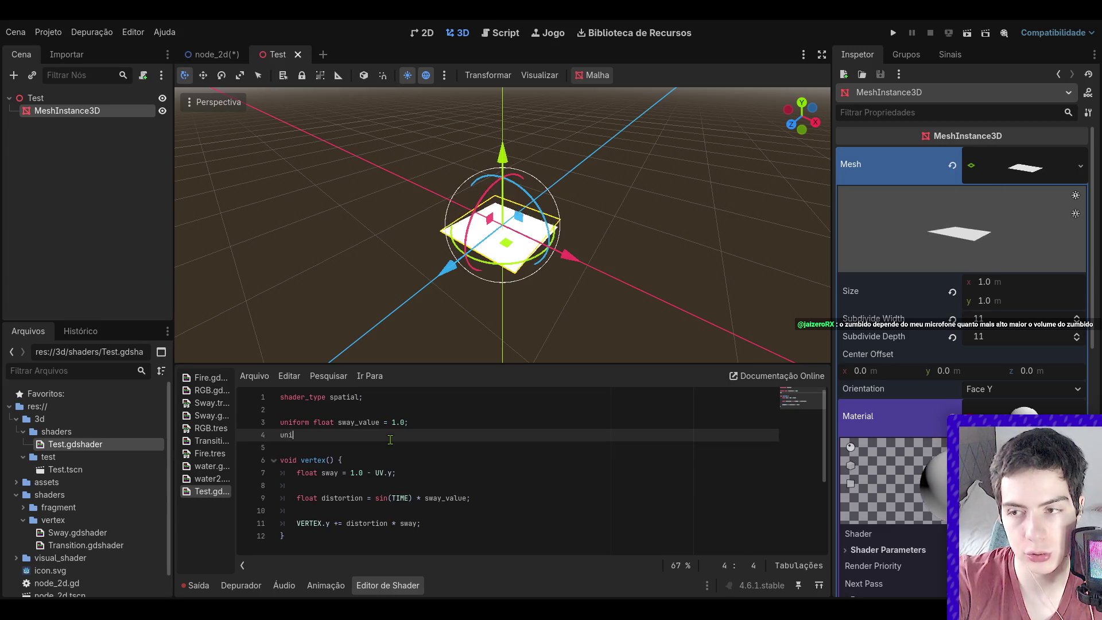
text(form sampler)
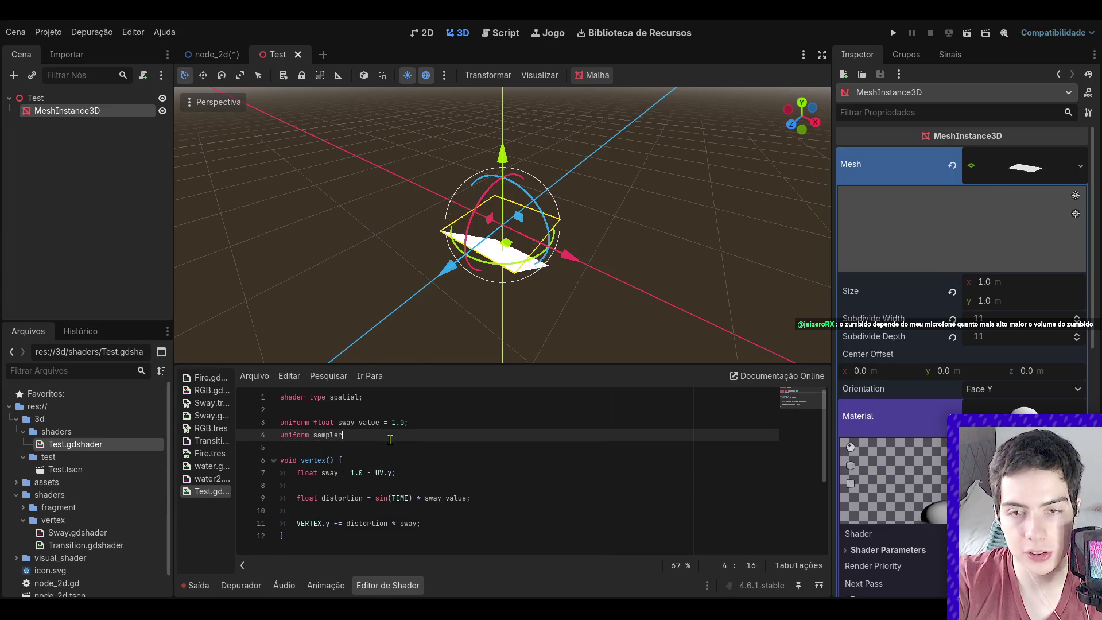
text(2d noise)
key(BackSpace)
key(BackSpace)
key(BackSpace)
text(ruido;)
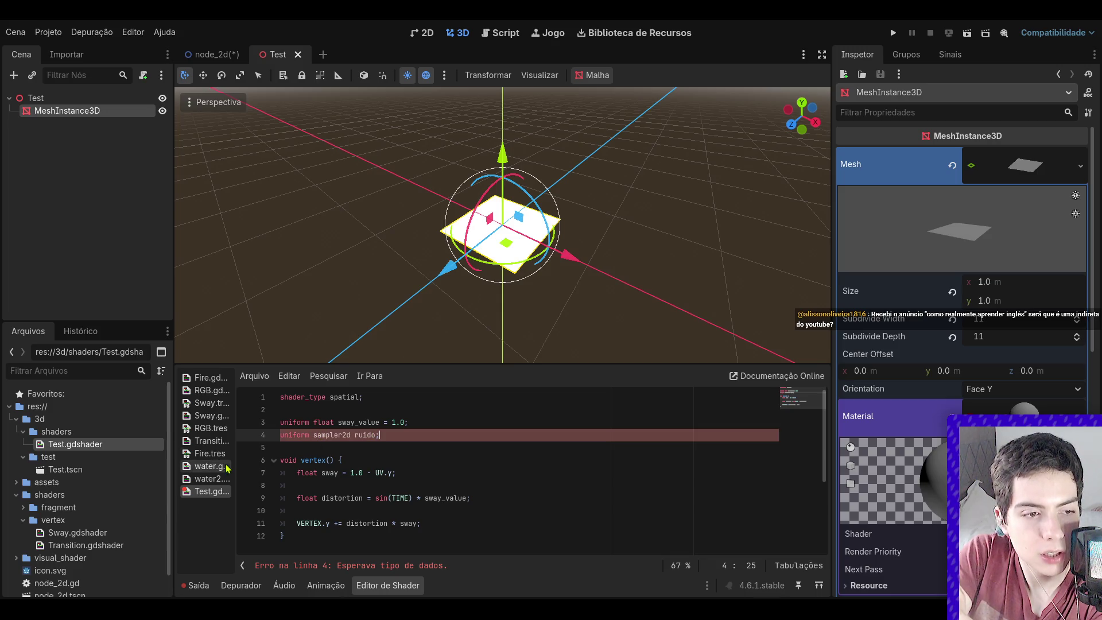
click(133, 532)
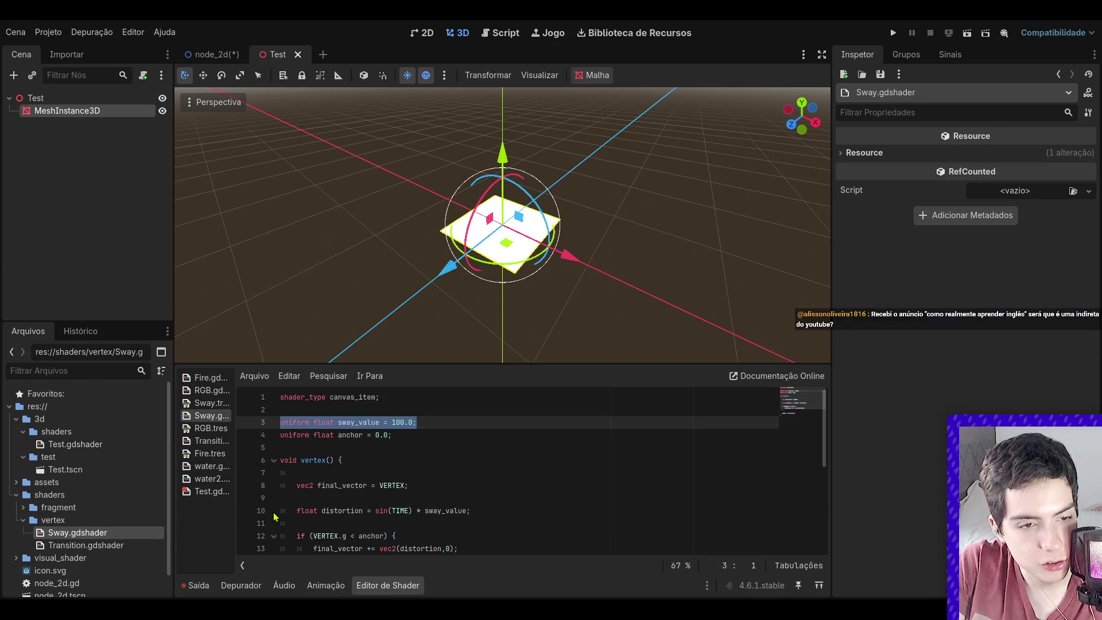
- Browse the shaders folders in FileSystem and open Fire.gdshader
click(104, 545)
click(17, 495)
click(18, 496)
click(23, 520)
click(23, 507)
click(56, 521)
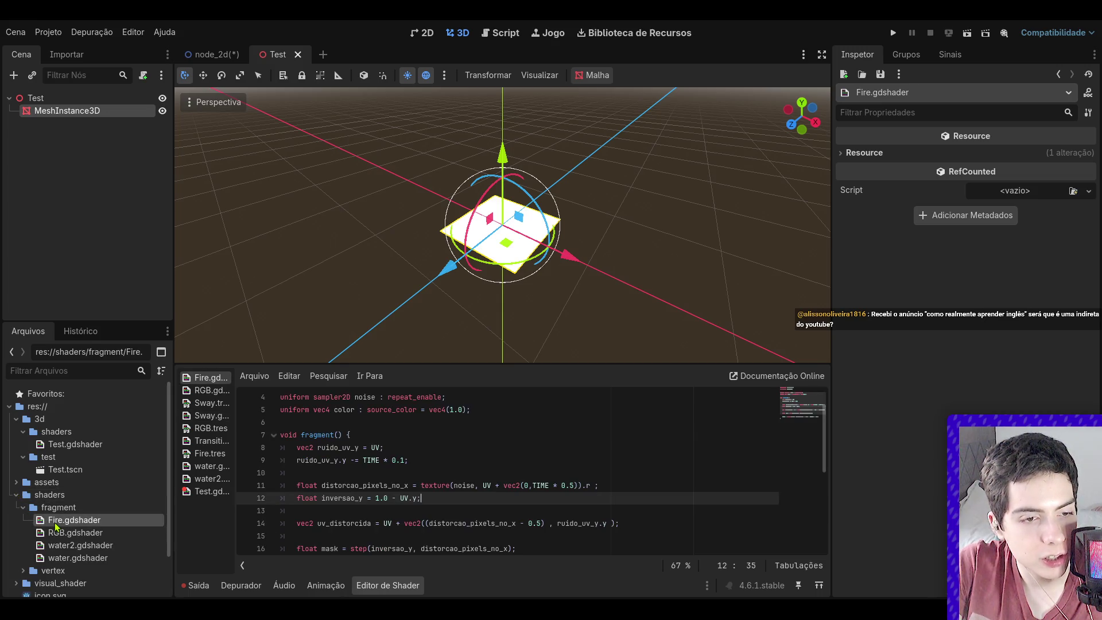
scroll(442, 478, up, 1)
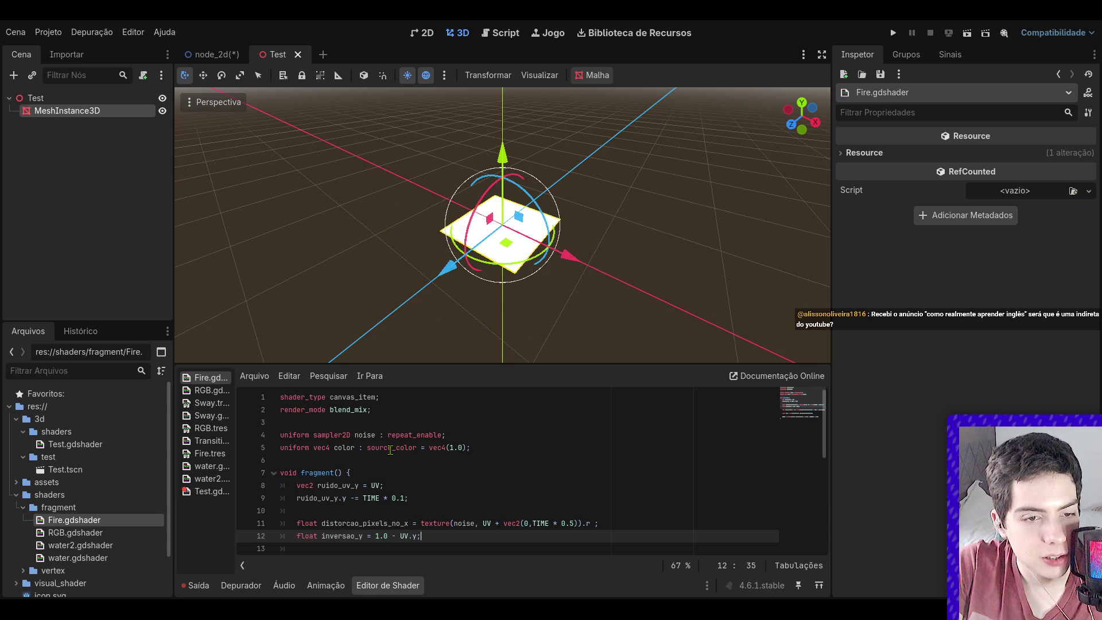
- Copy Fire's 'uniform sampler2D noise : repeat_enable' line over line 4 of Test.gdshader
drag(470, 433, 268, 437)
key(ctrl+c)
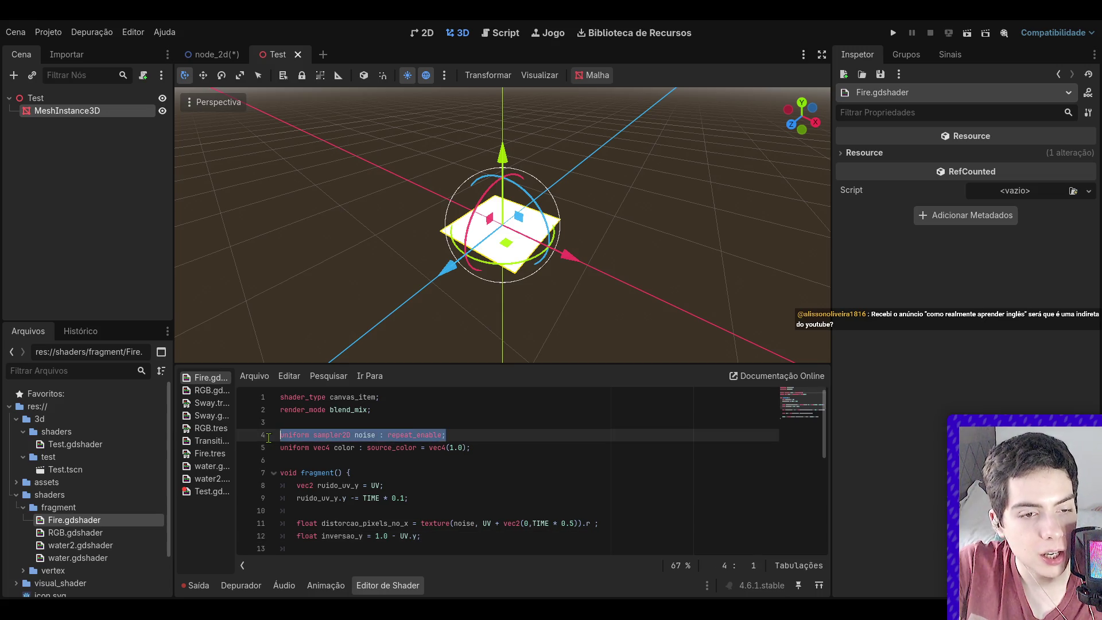
click(106, 445)
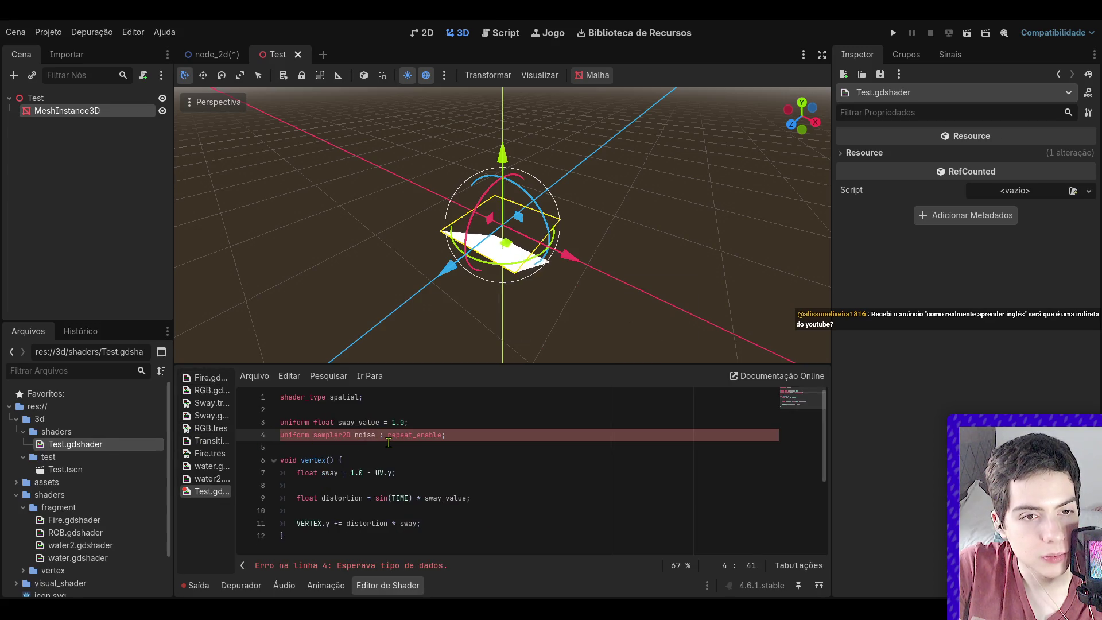
key(ctrl+v)
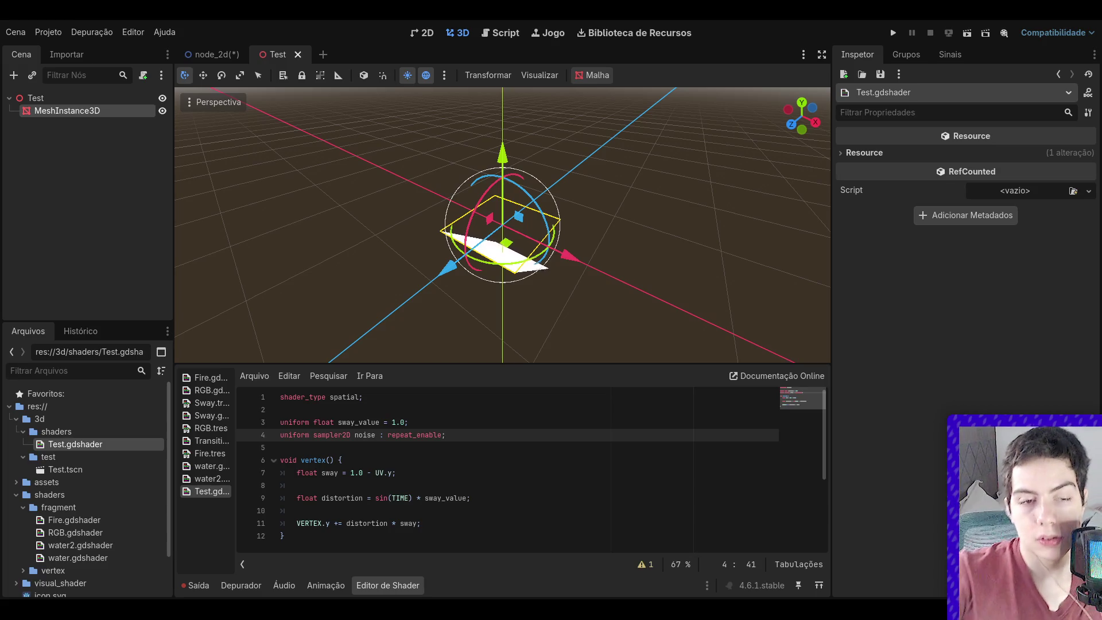
- In MeshInstance3D's material Shader Parameters, give Noise a new NoiseTexture2D and expand it
click(113, 110)
click(1024, 373)
scroll(1024, 373, down, 3)
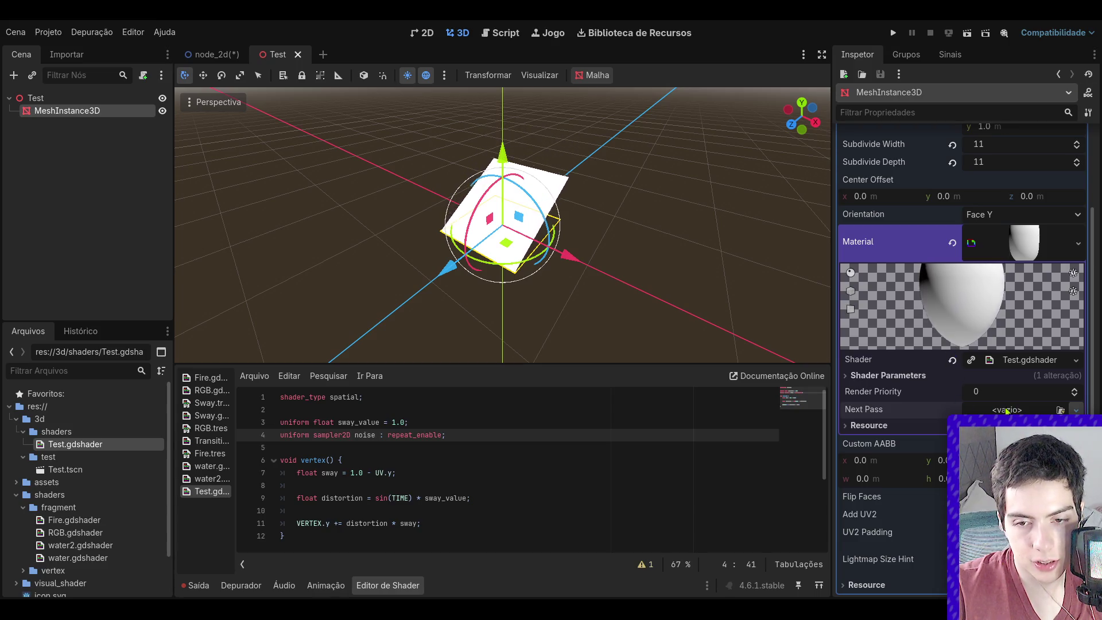
click(1017, 376)
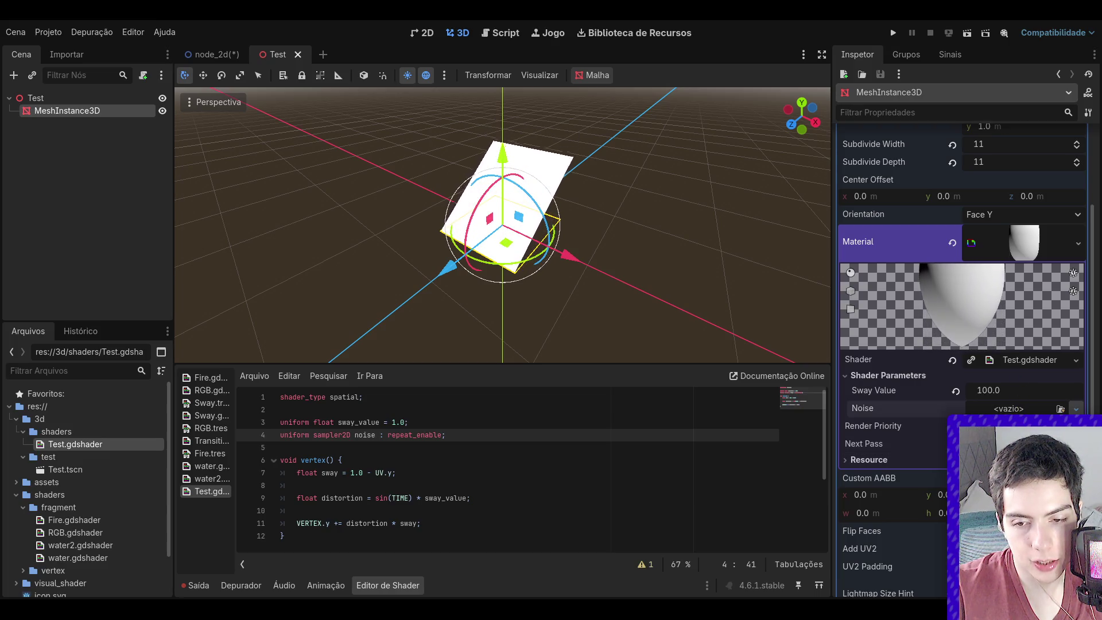
click(1010, 516)
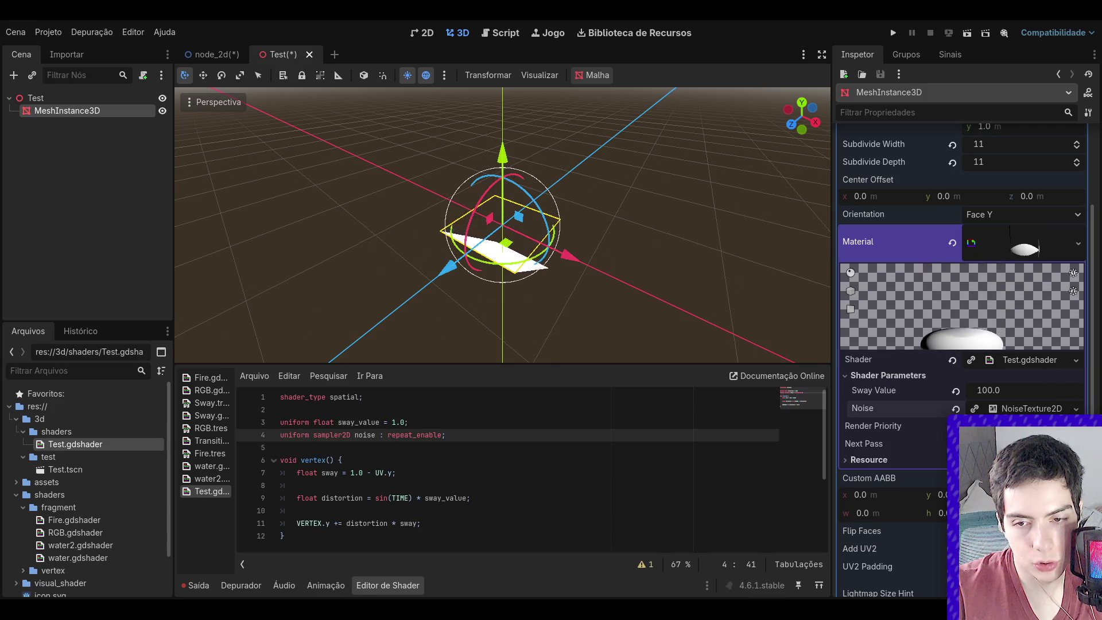
click(1014, 408)
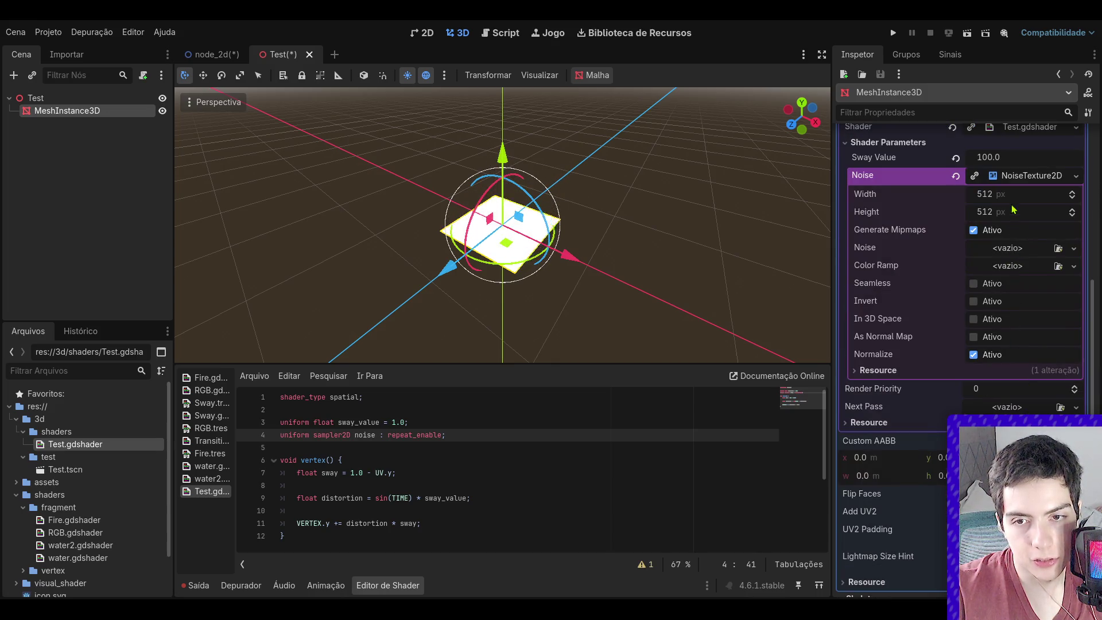
- Size the noise texture 256×256 and assign a new FastNoiseLite as its noise
click(1011, 196)
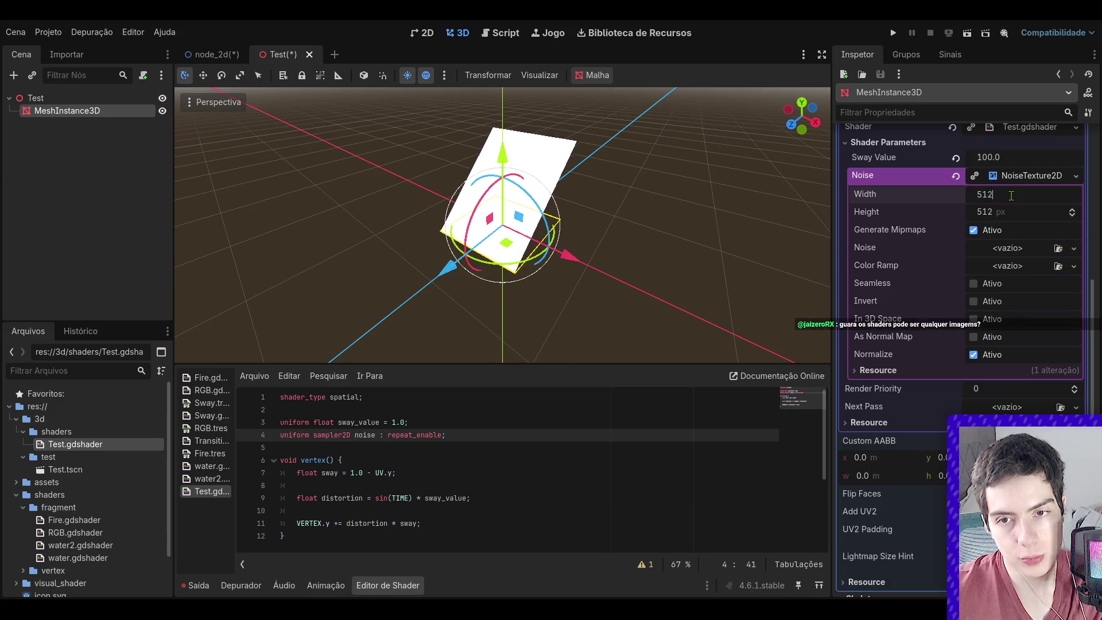
key(BackSpace)
key(BackSpace)
key(BackSpace)
text(256)
key(Tab)
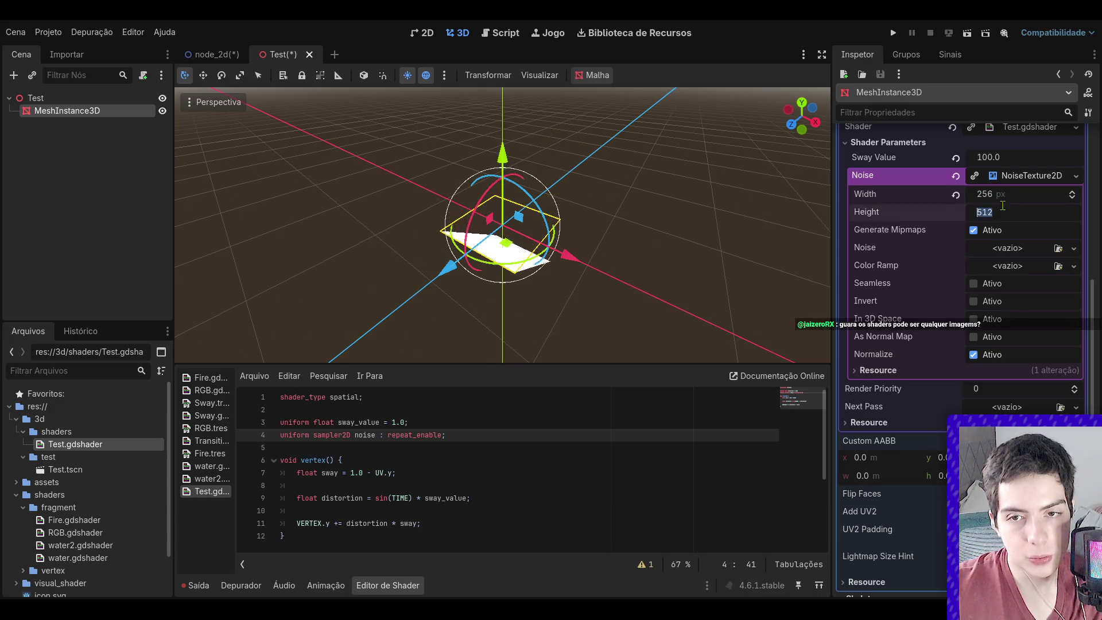
click(1016, 249)
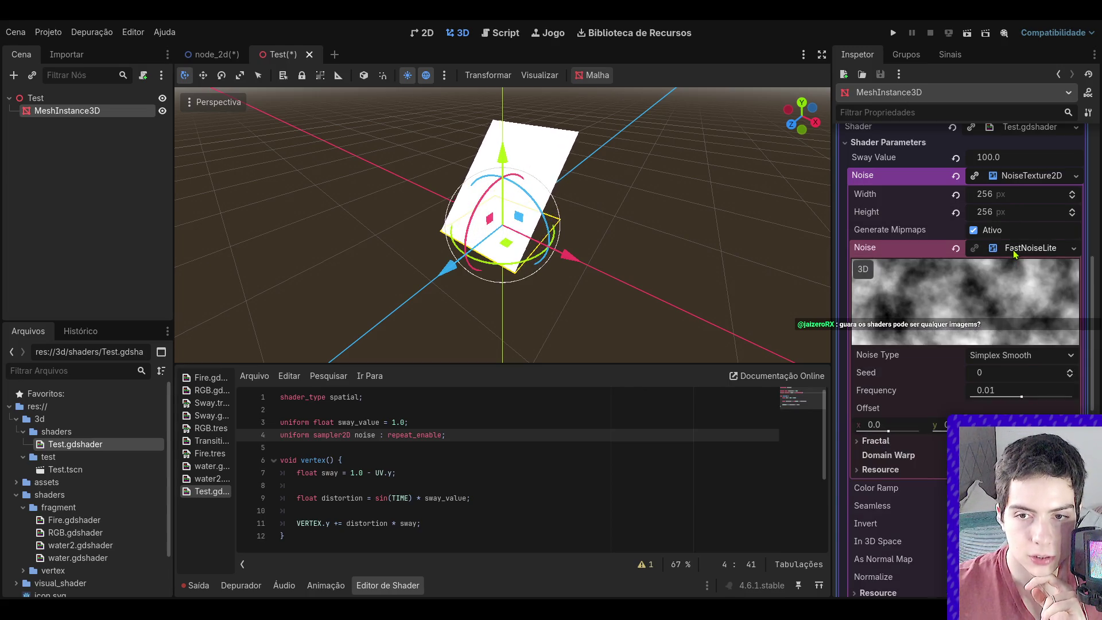
click(1013, 251)
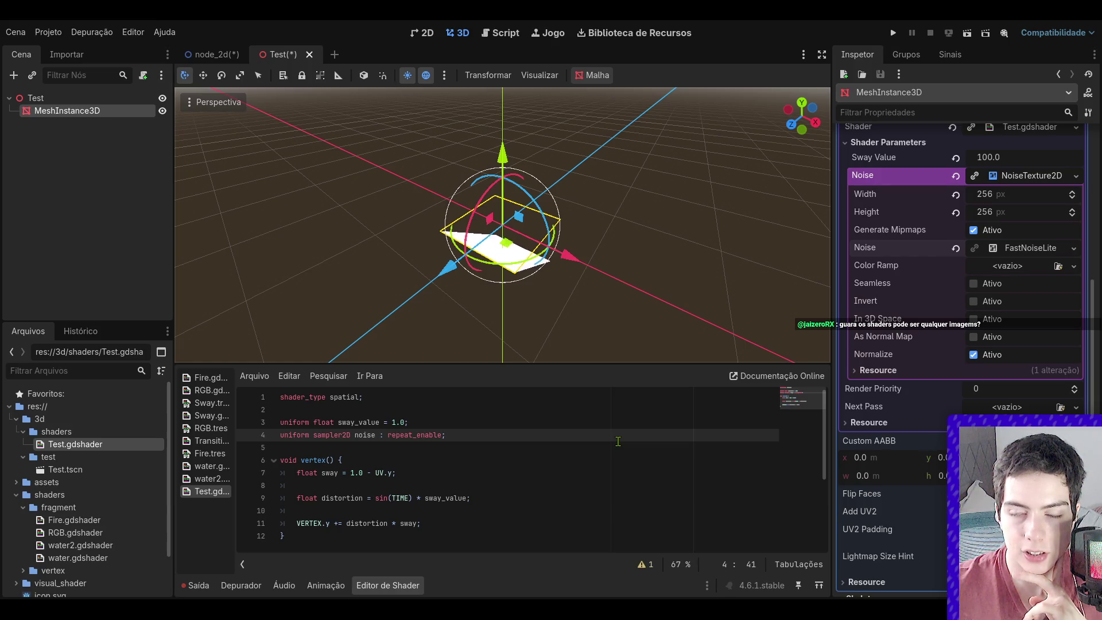
- Add 'vec4 textura = texture(noise, UV);' after line 7 in vertex() and save
click(425, 472)
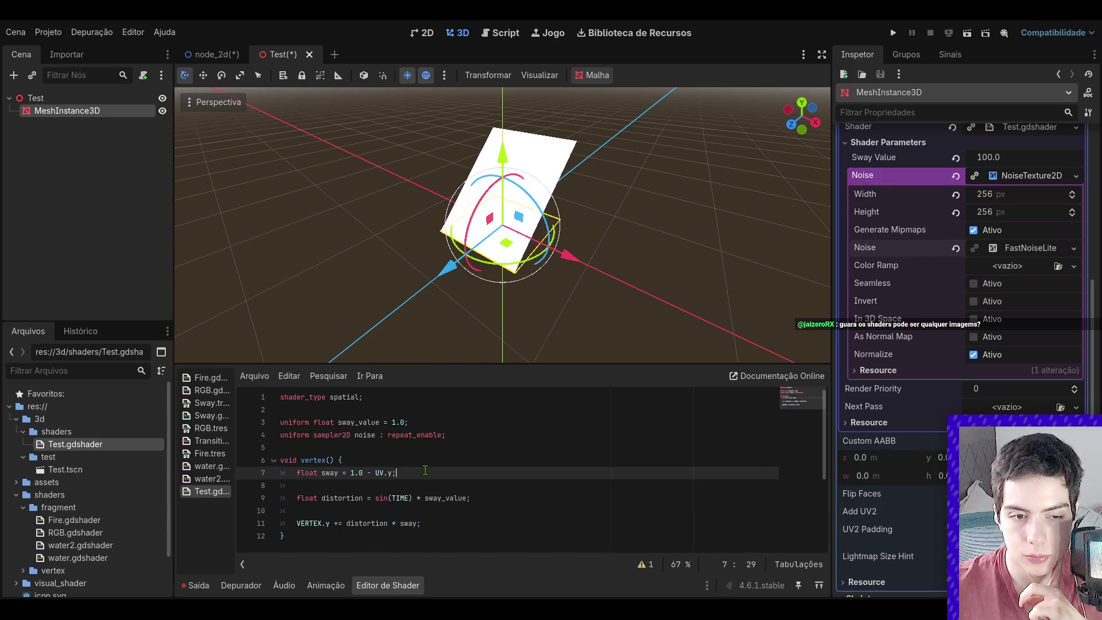
key(Return)
key(Return)
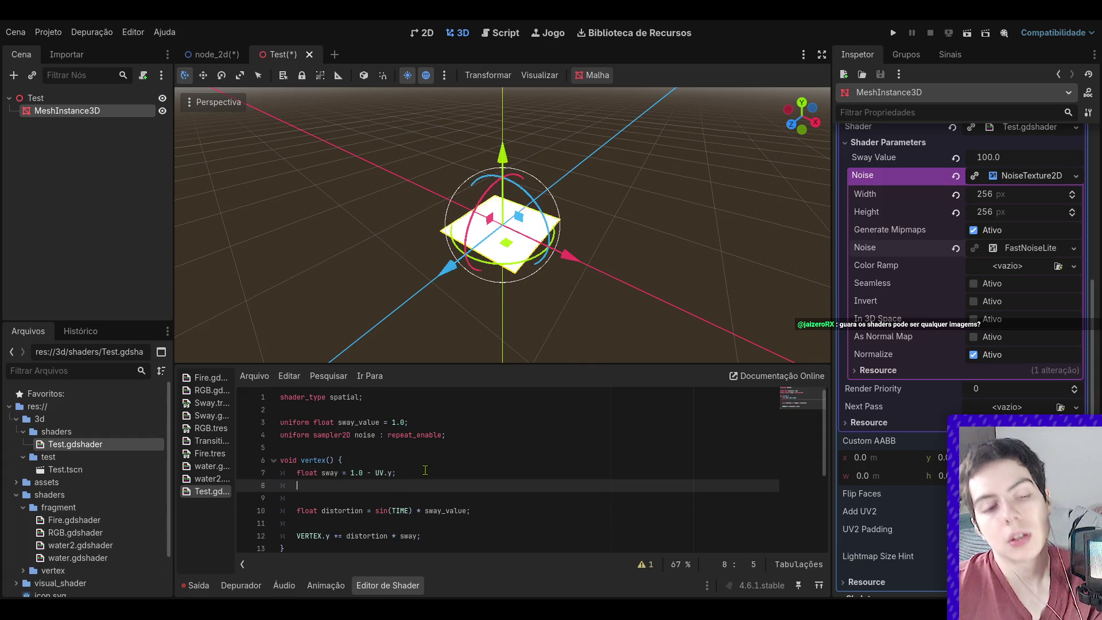
text(vec4 tex)
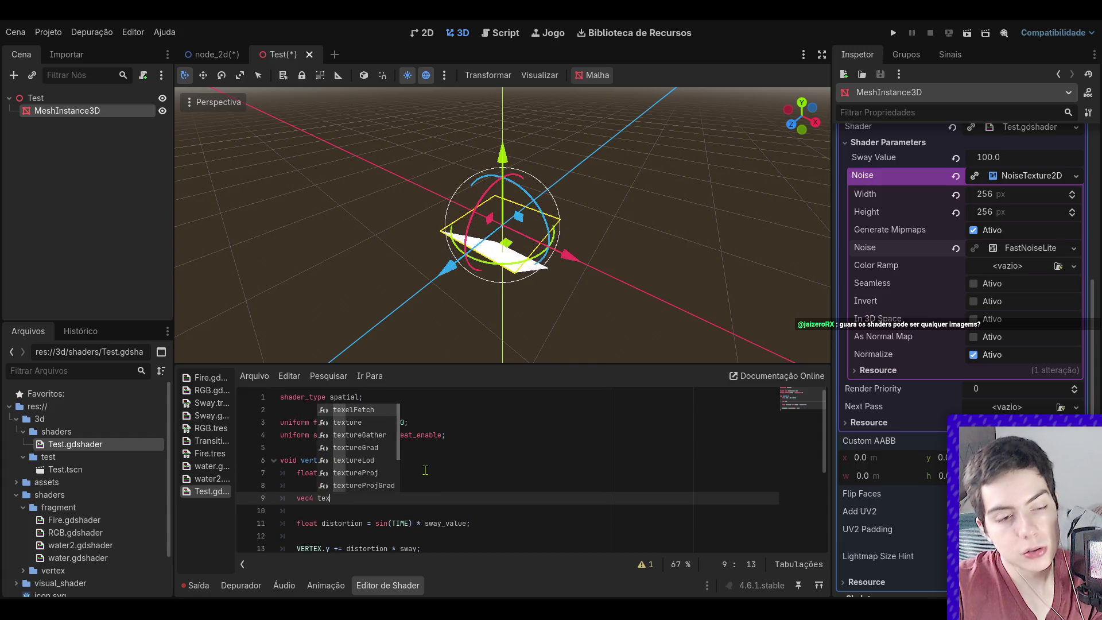
text(ture =)
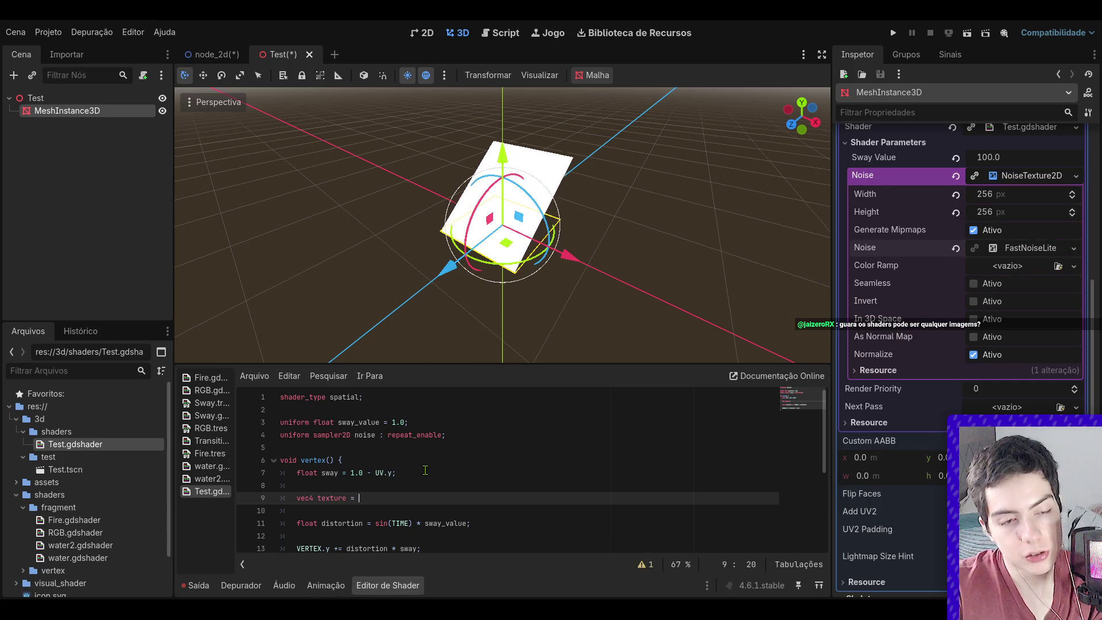
key(BackSpace)
key(BackSpace)
key(BackSpace)
text(a=)
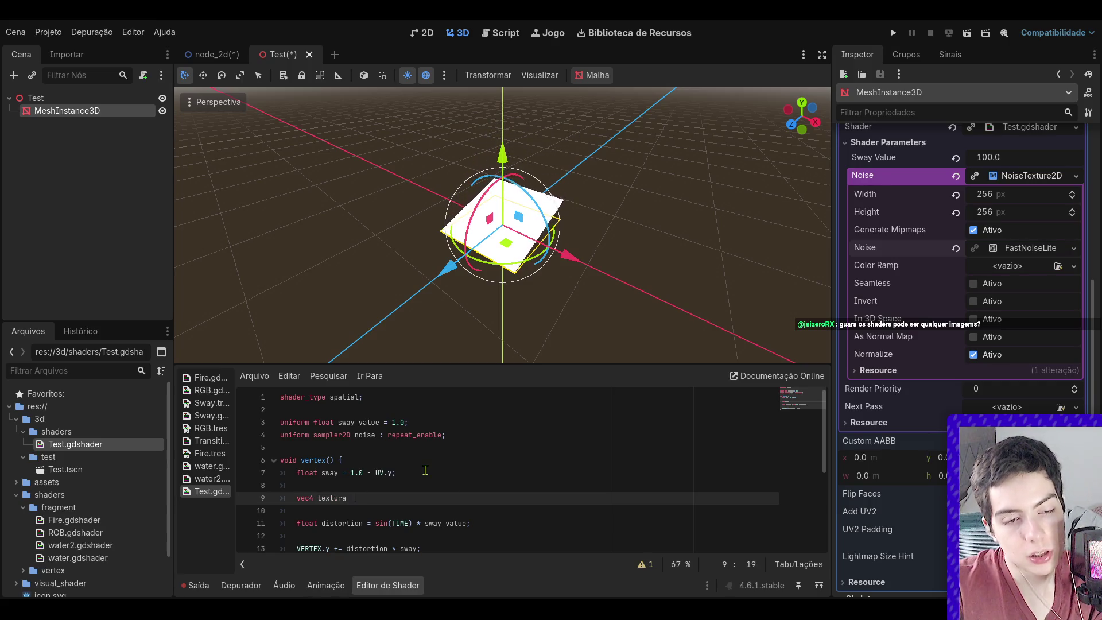
key(BackSpace)
text(= texture)
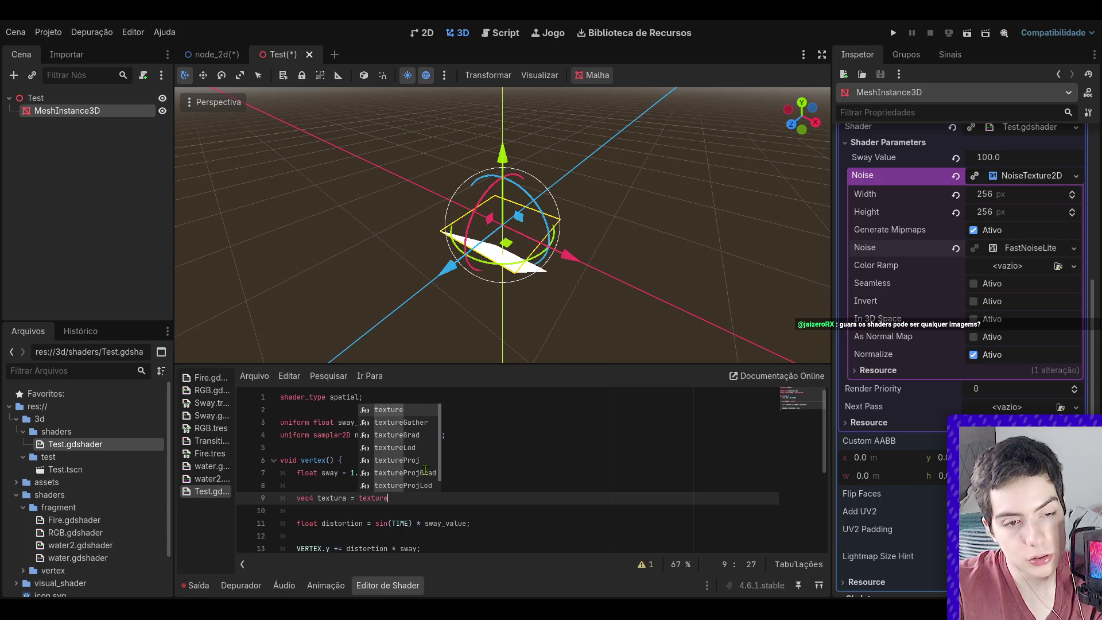
text((n)
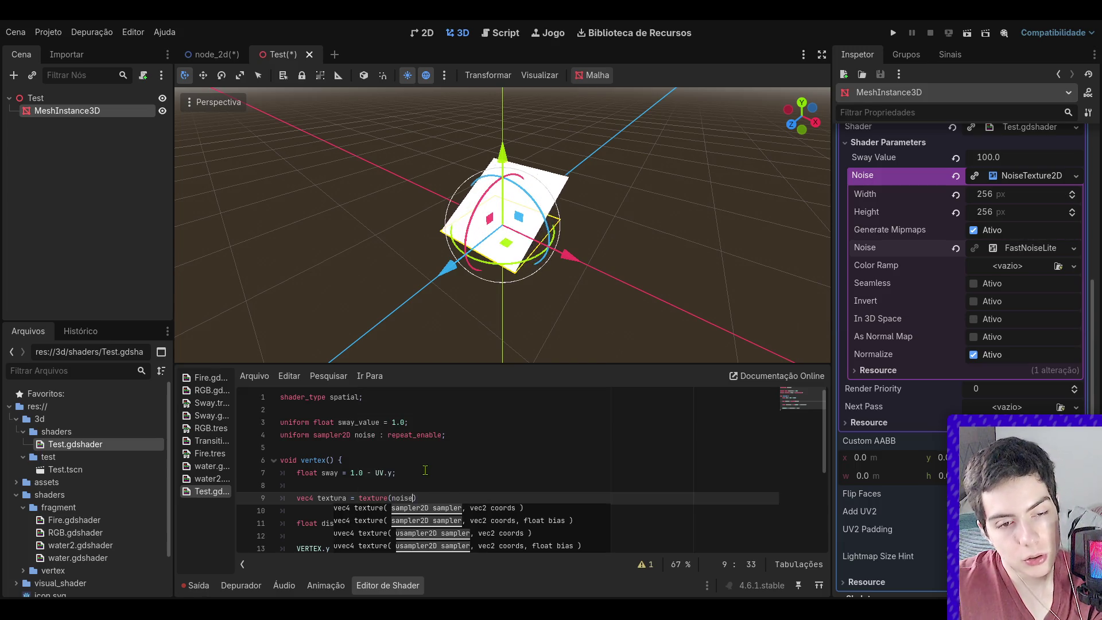
text(oise, UV);)
key(ctrl+s)
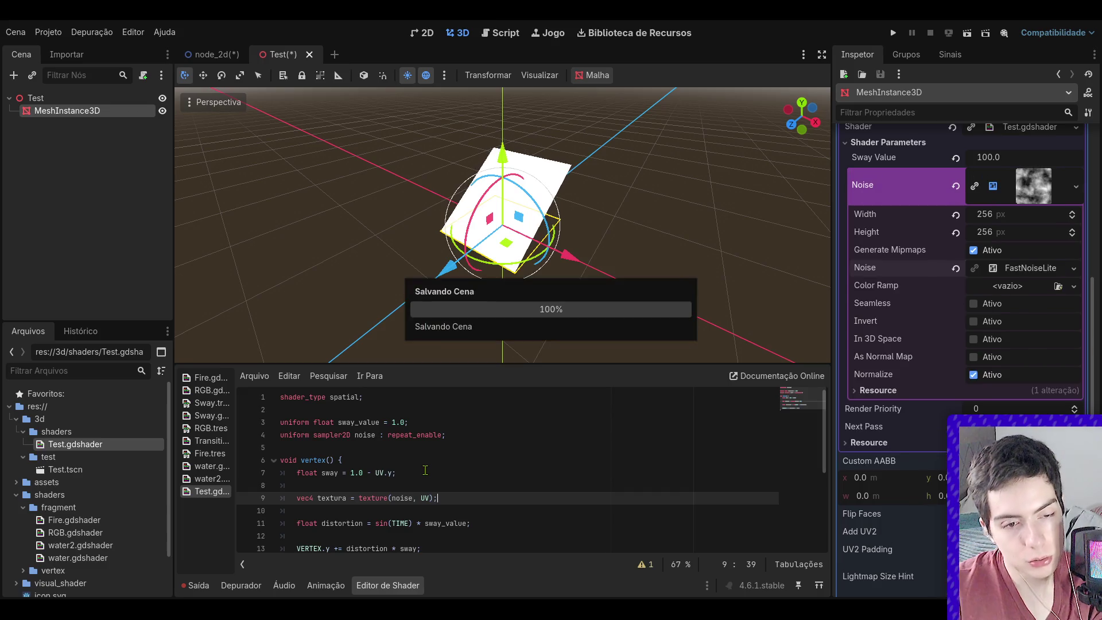
scroll(429, 473, down, 2)
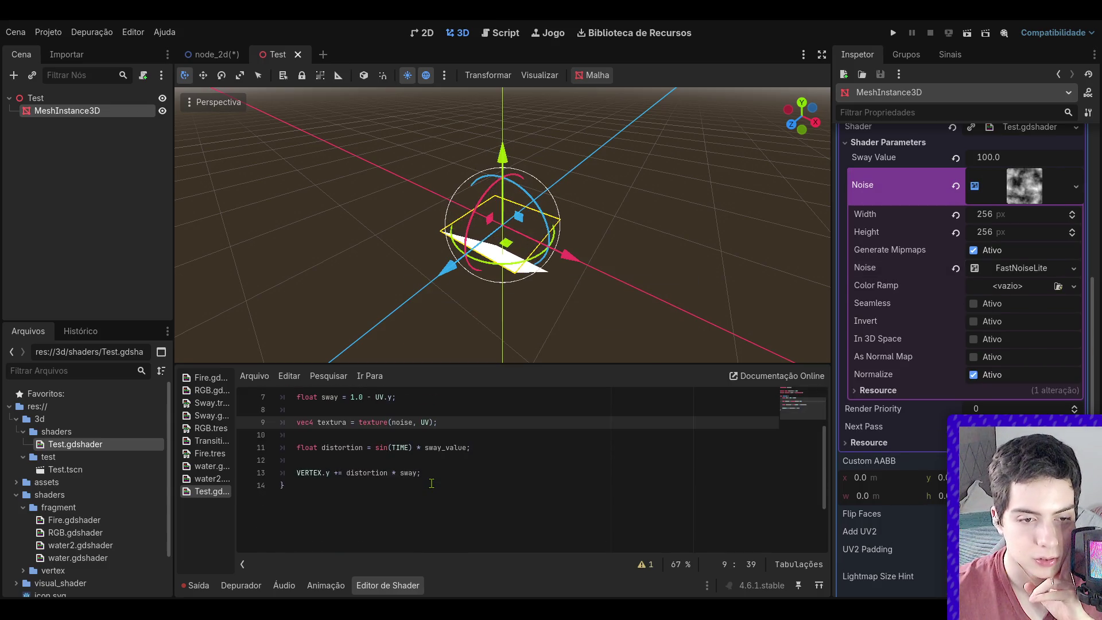
scroll(436, 487, up, 1)
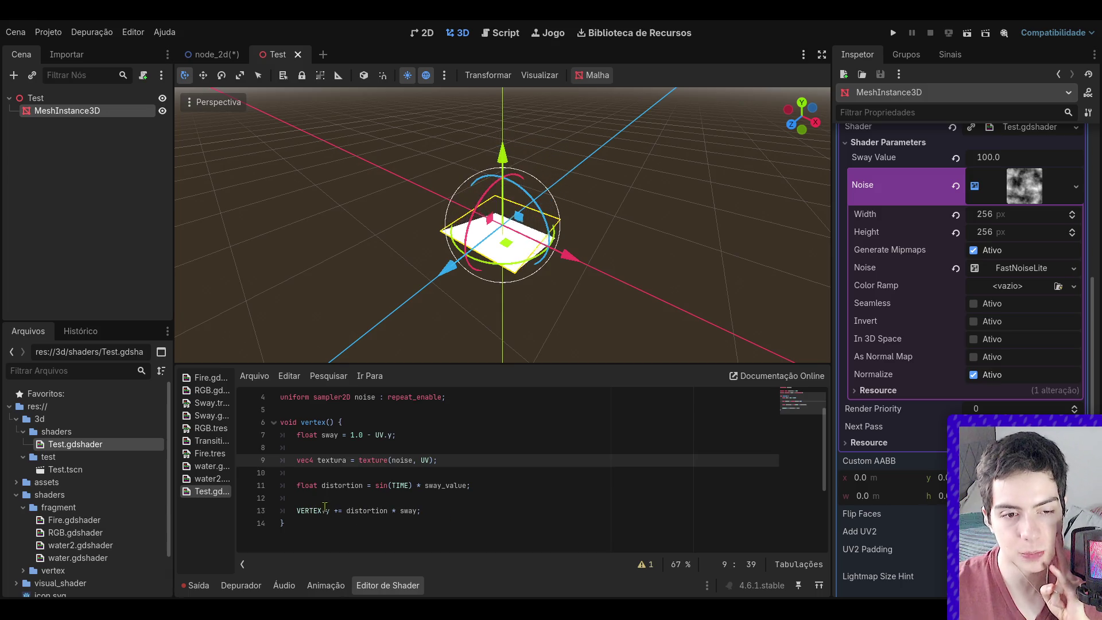
- Delete the distortion line and change the vertex line's y component to VERTEX.x
drag(482, 486, 207, 471)
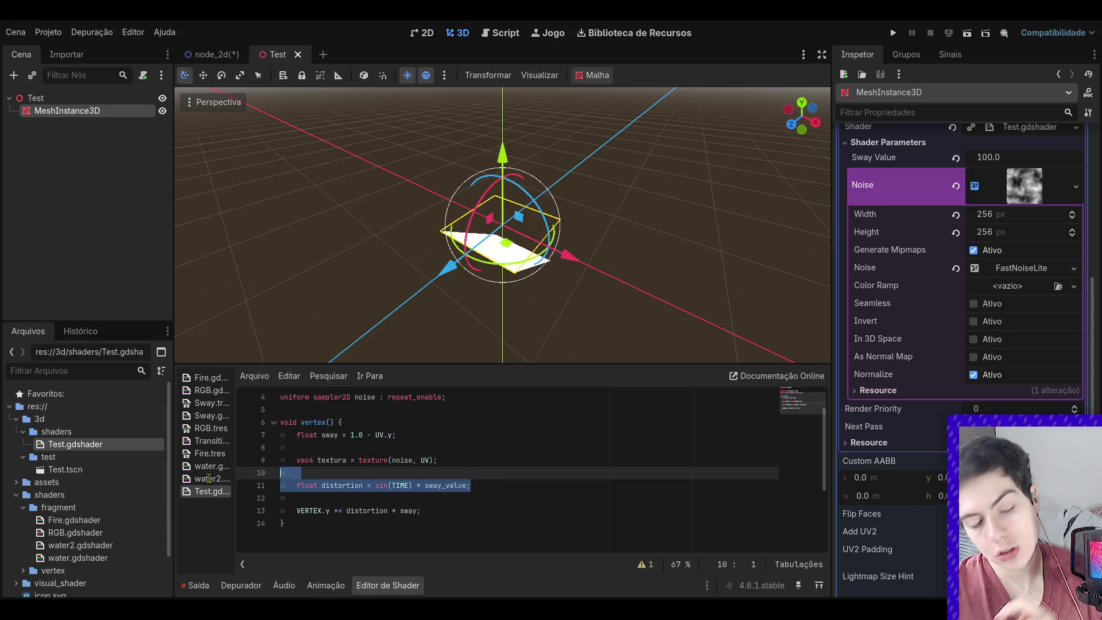
key(BackSpace)
key(Delete)
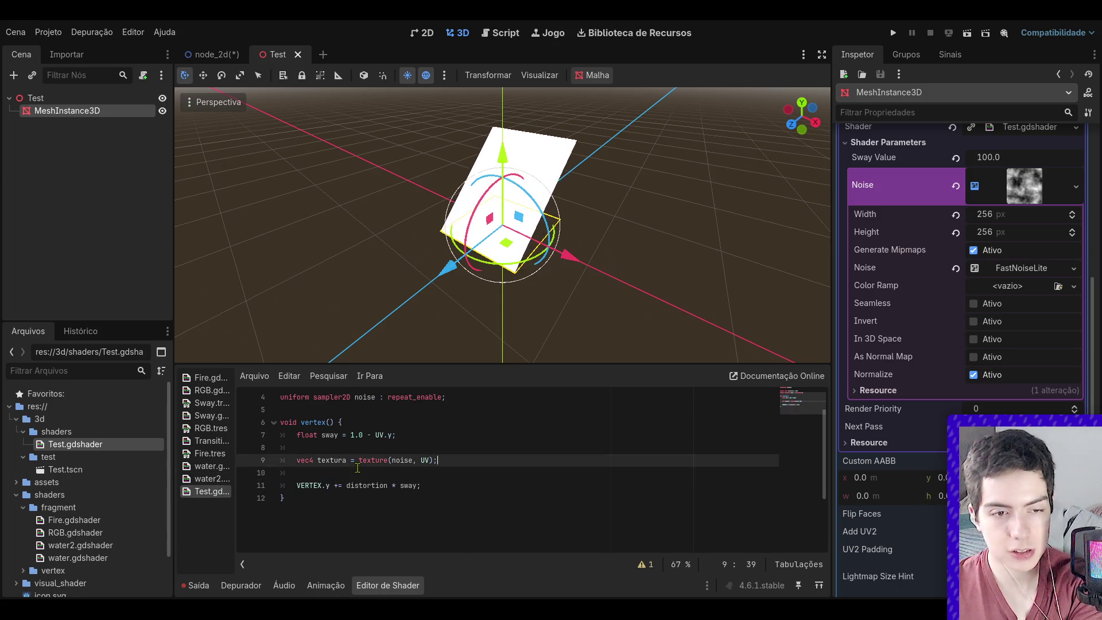
click(329, 485)
text(x)
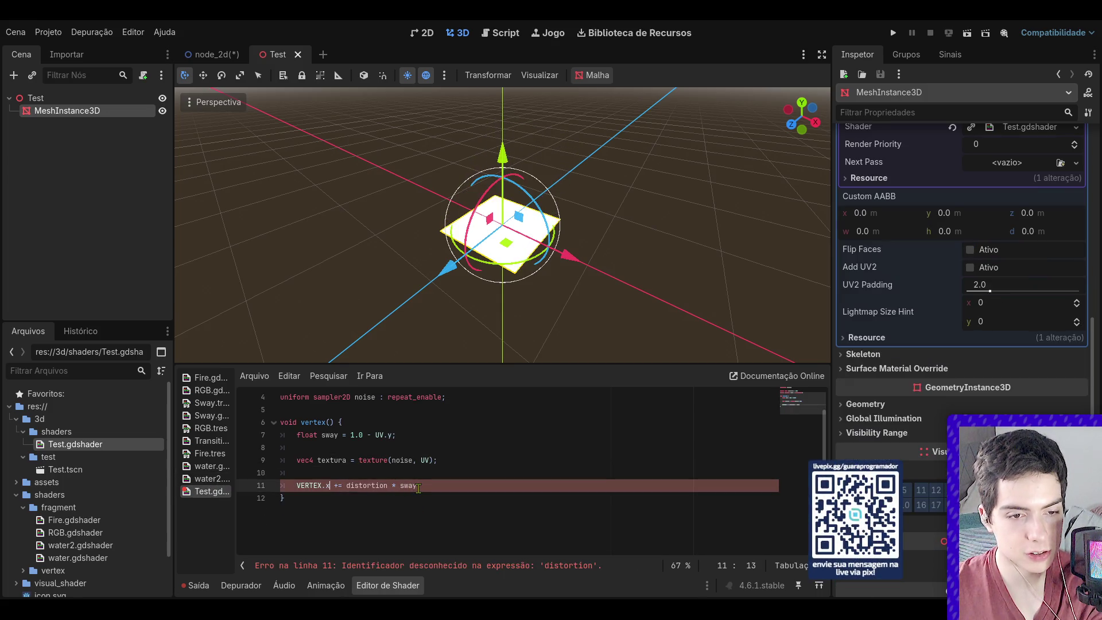
- Remove the float sway line and replace distortion * sway with textura.x
drag(396, 434, 253, 437)
key(BackSpace)
key(Delete)
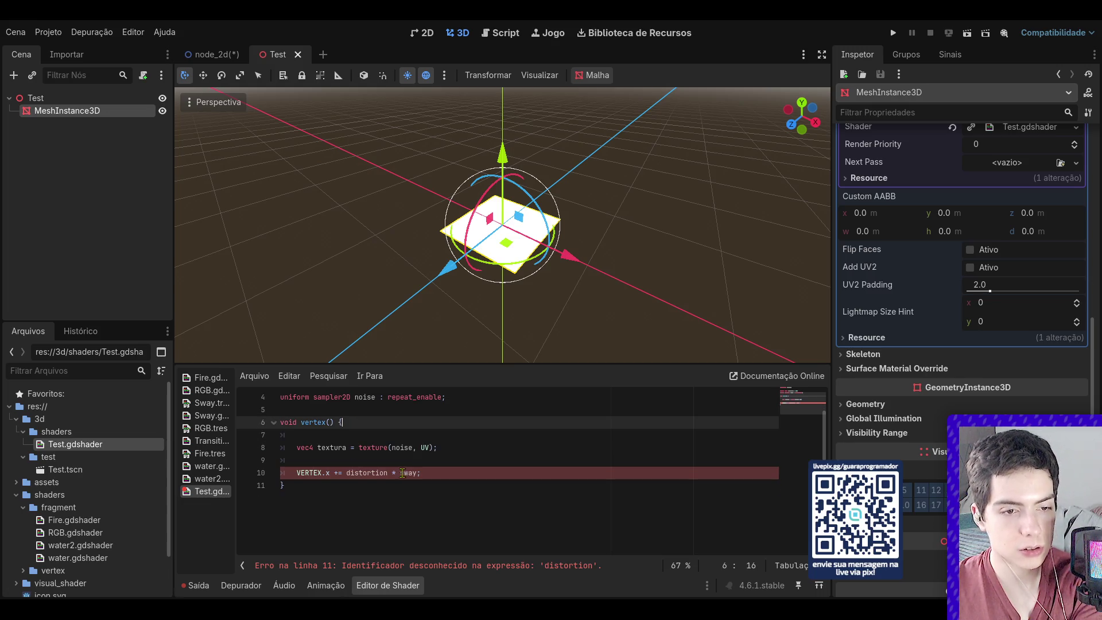
drag(419, 473, 345, 477)
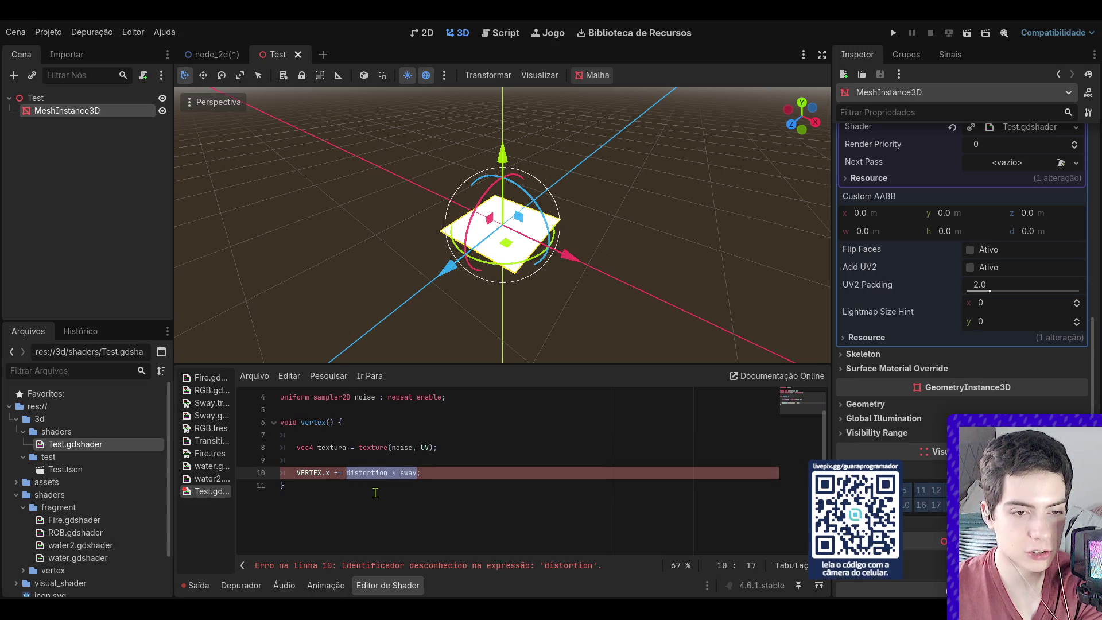
key(BackSpace)
text(te)
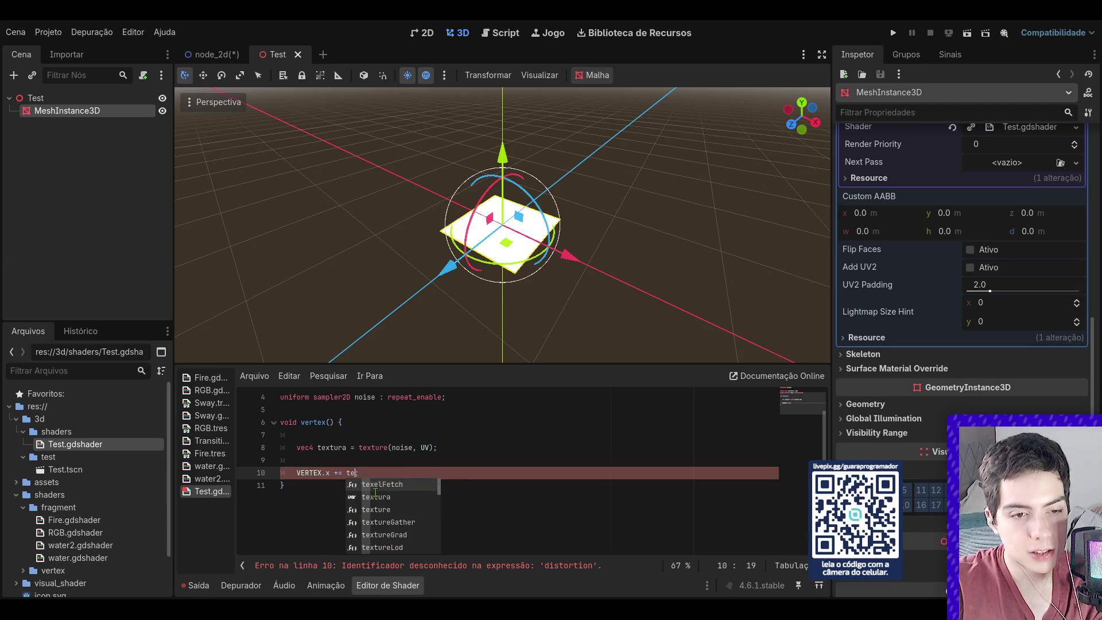
text(xt)
key(Return)
text(.x)
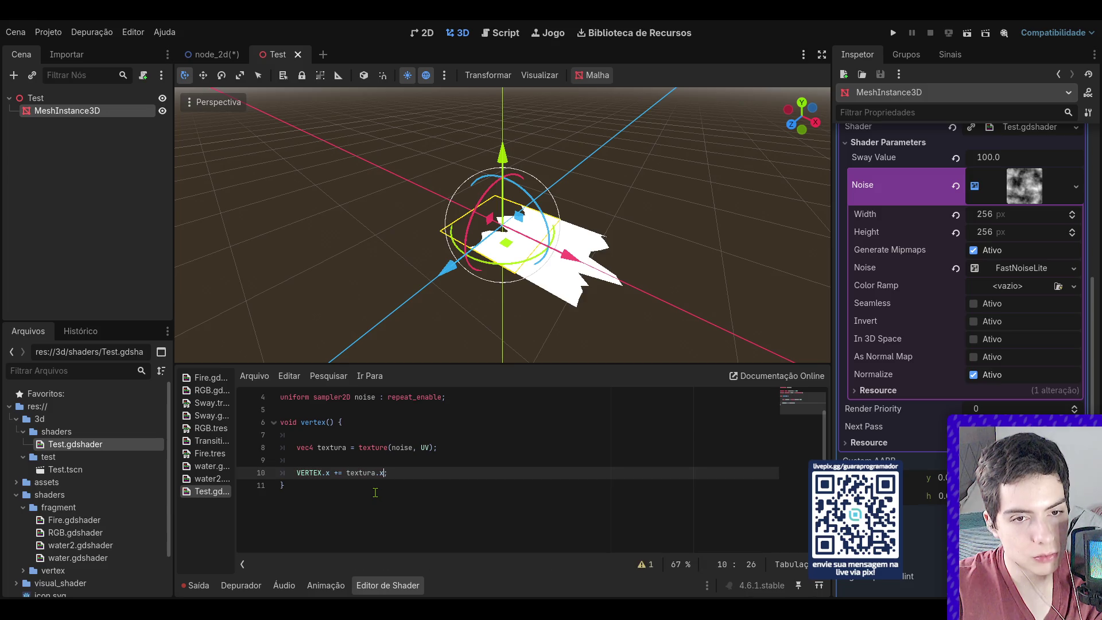
- Change both x components on line 10 to y, making it VERTEX.y += textura.y
scroll(814, 126, up, 3)
mouse_move(813, 126)
mouse_down()
mouse_move(802, 106)
mouse_move(784, 147)
mouse_up()
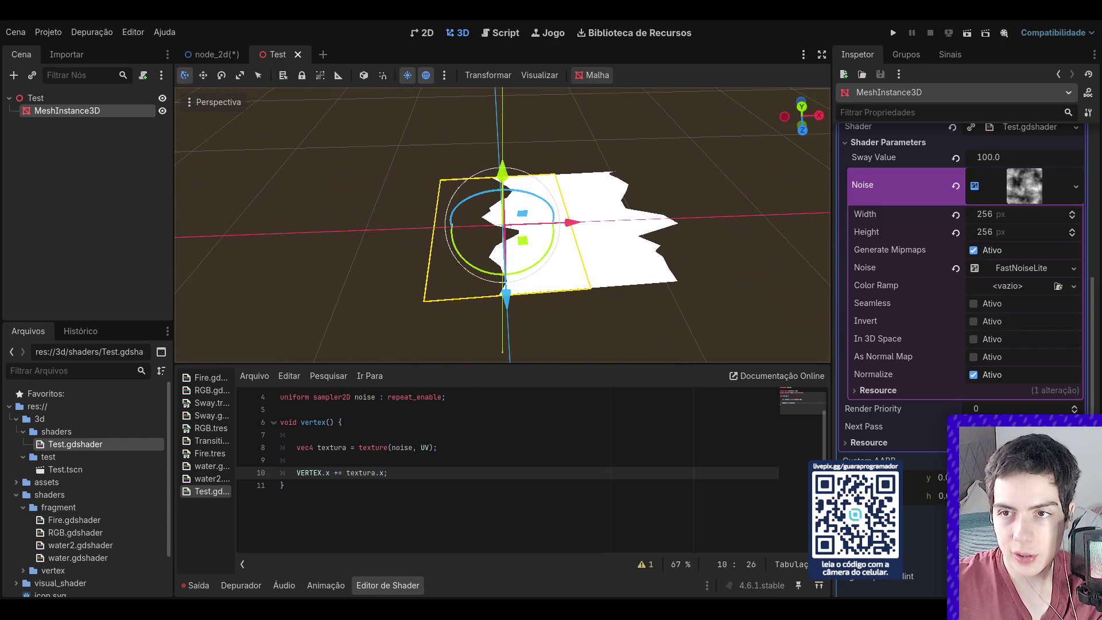
double_click(328, 473)
text(y)
double_click(382, 472)
text(y)
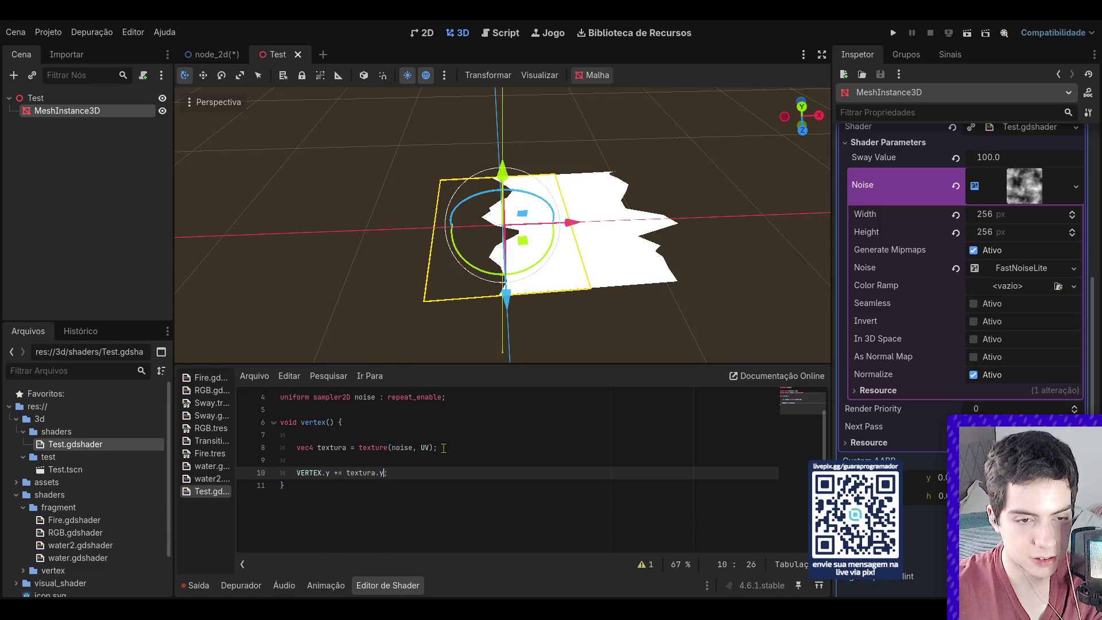
- Orbit around the spiky displaced plane and deselect the mesh to view it clearly
drag(802, 118, 799, 119)
click(769, 154)
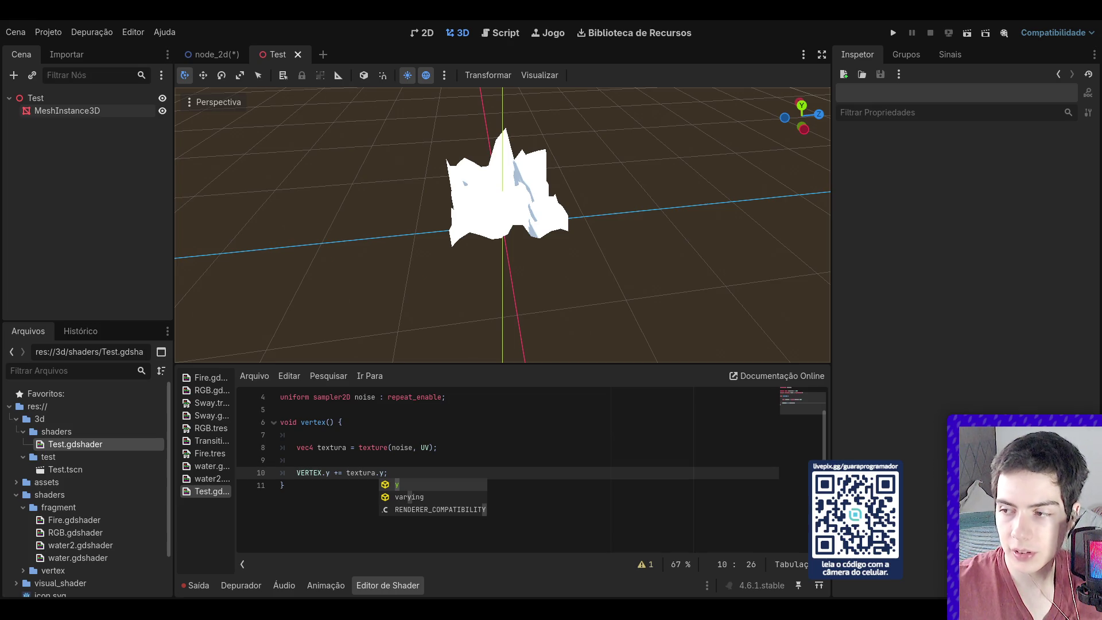
click(383, 425)
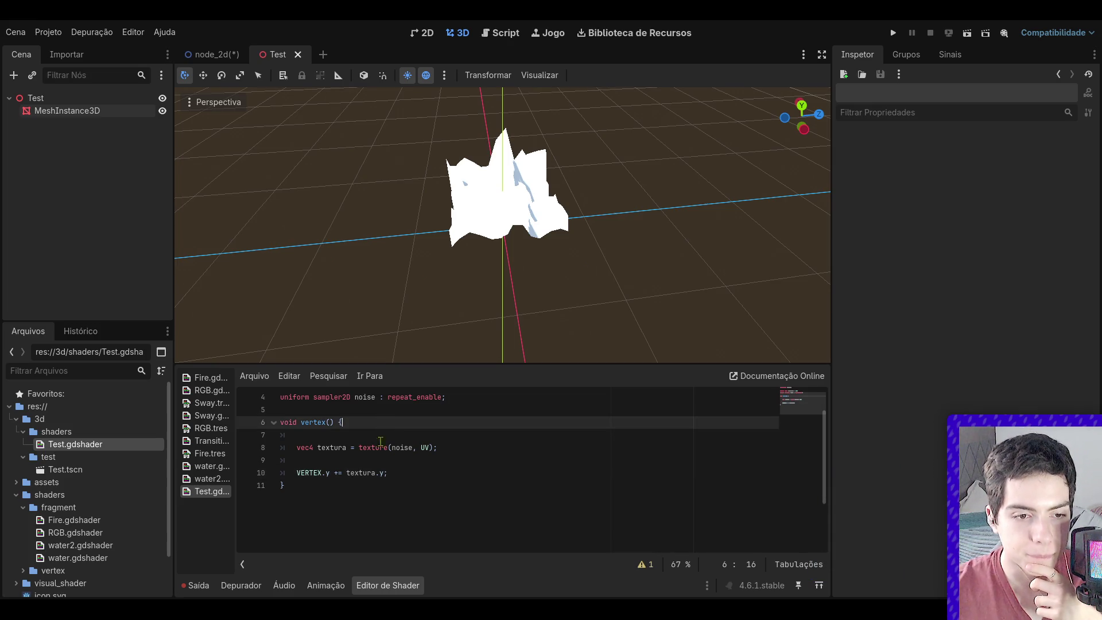
- Add an empty void fragment() { } function below the vertex function
click(327, 491)
key(Return)
key(Return)
text(void fra)
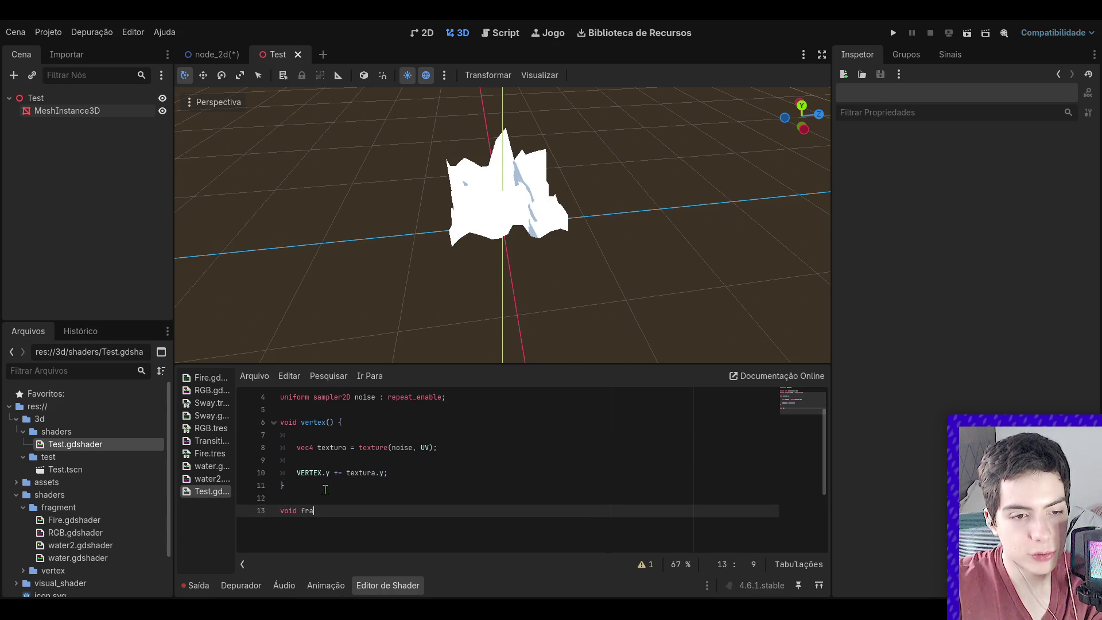
key(Return)
text({)
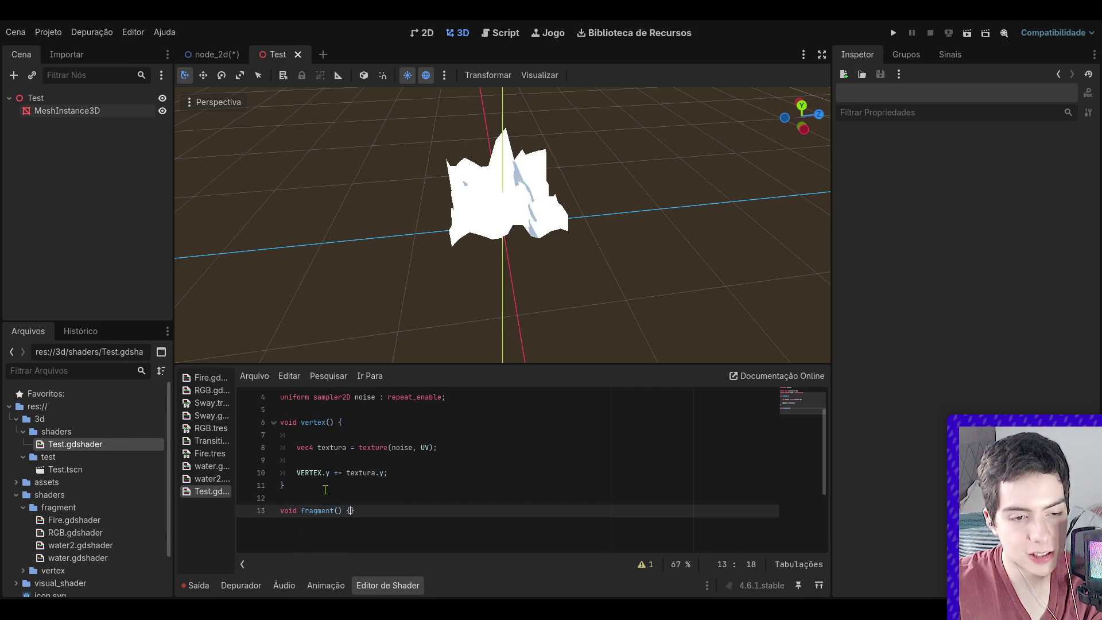
key(Return)
key(Return)
- Copy vec4 textura = texture(noise, UV); into the fragment body and fix its indentation
scroll(307, 472, down, 1)
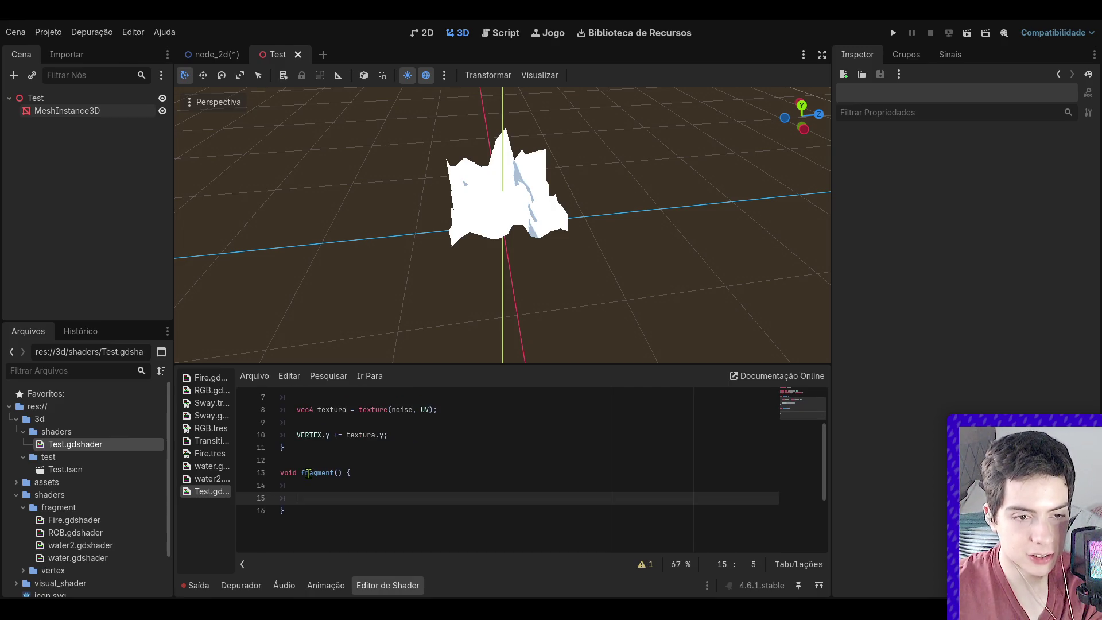
click(467, 417)
drag(439, 409, 280, 409)
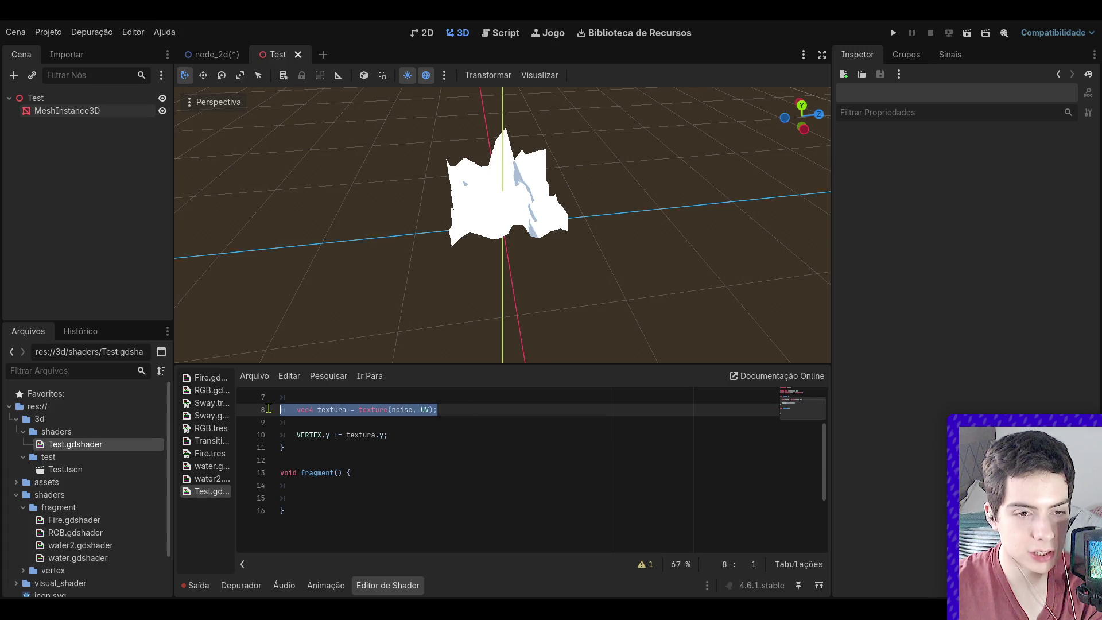
key(ctrl+c)
click(324, 497)
key(ctrl+v)
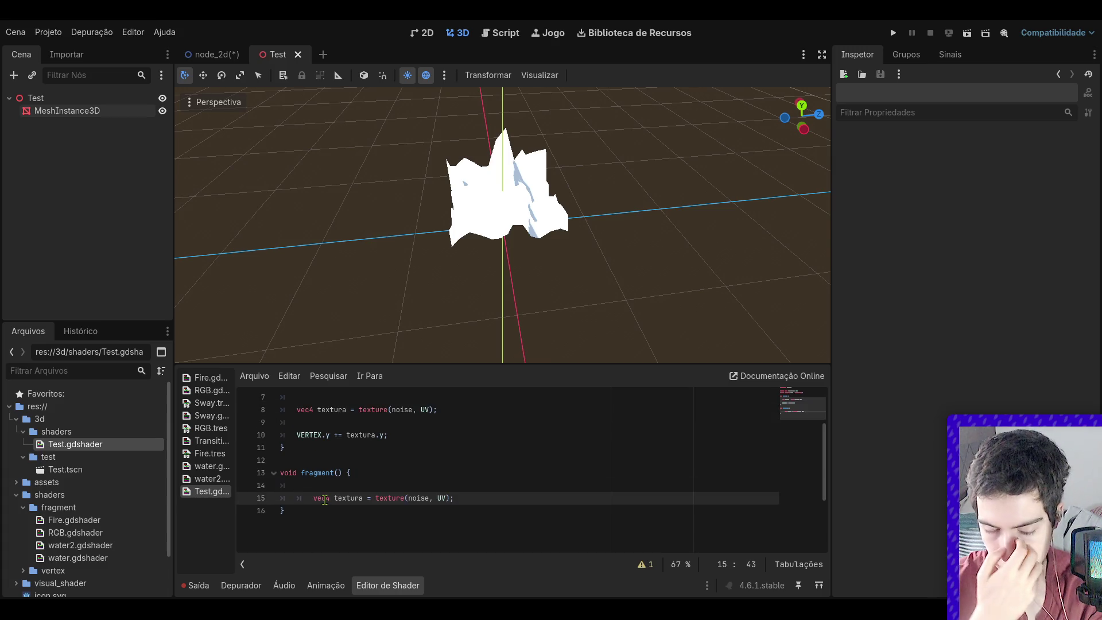
click(313, 498)
key(BackSpace)
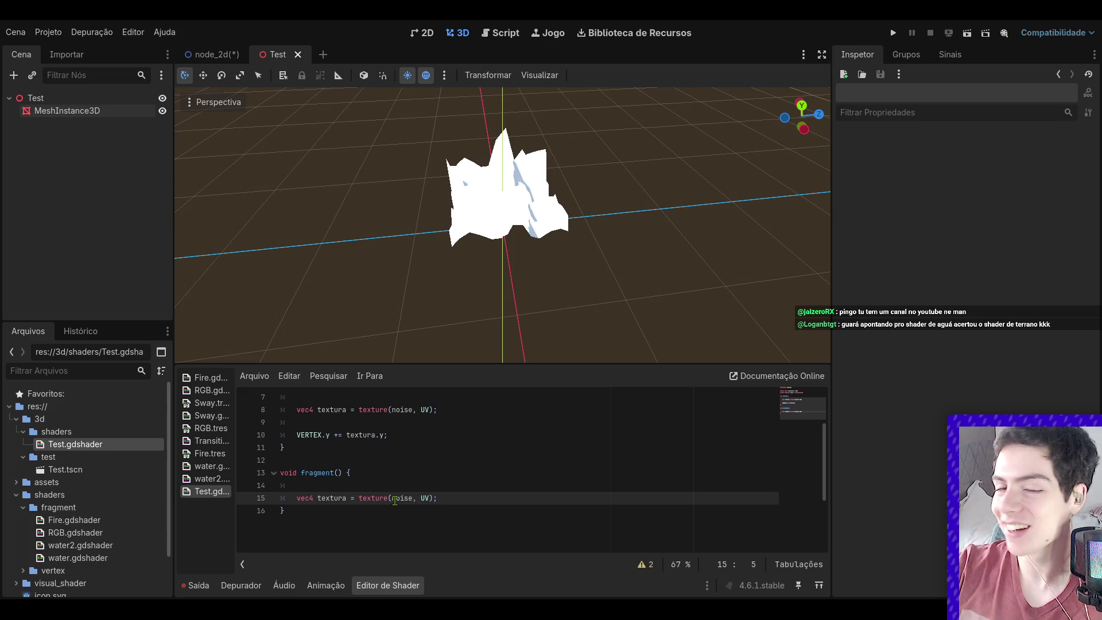
- Zoom and orbit the 3D viewport to inspect the displaced plane from several sides
scroll(509, 202, up, 3)
scroll(546, 254, down, 3)
scroll(737, 238, up, 3)
drag(737, 238, 551, 241)
drag(800, 115, 806, 112)
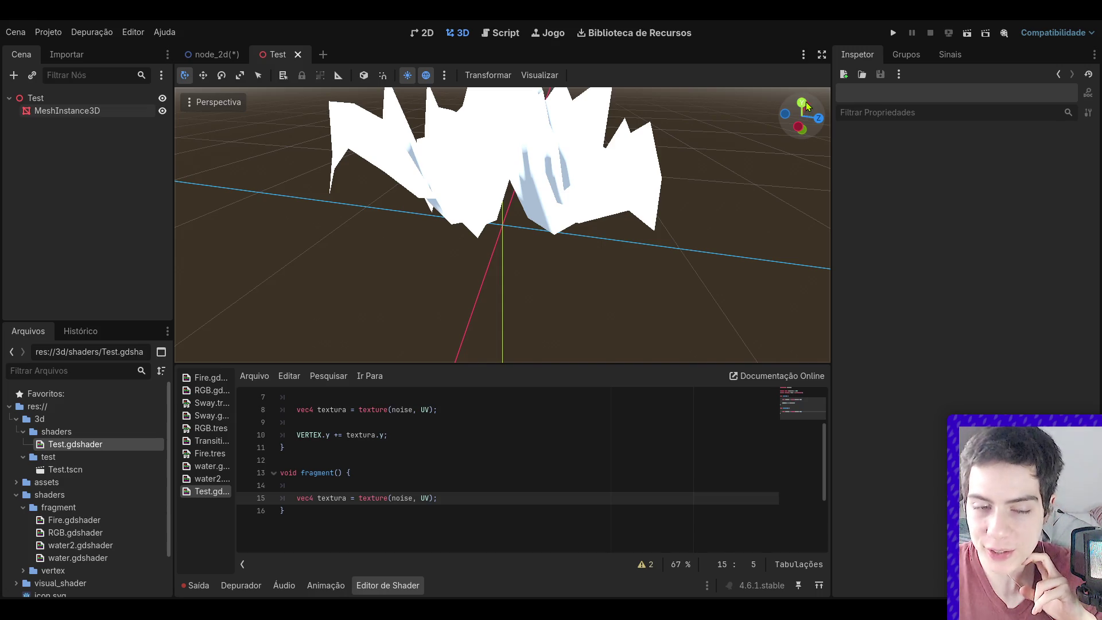
scroll(349, 496, up, 2)
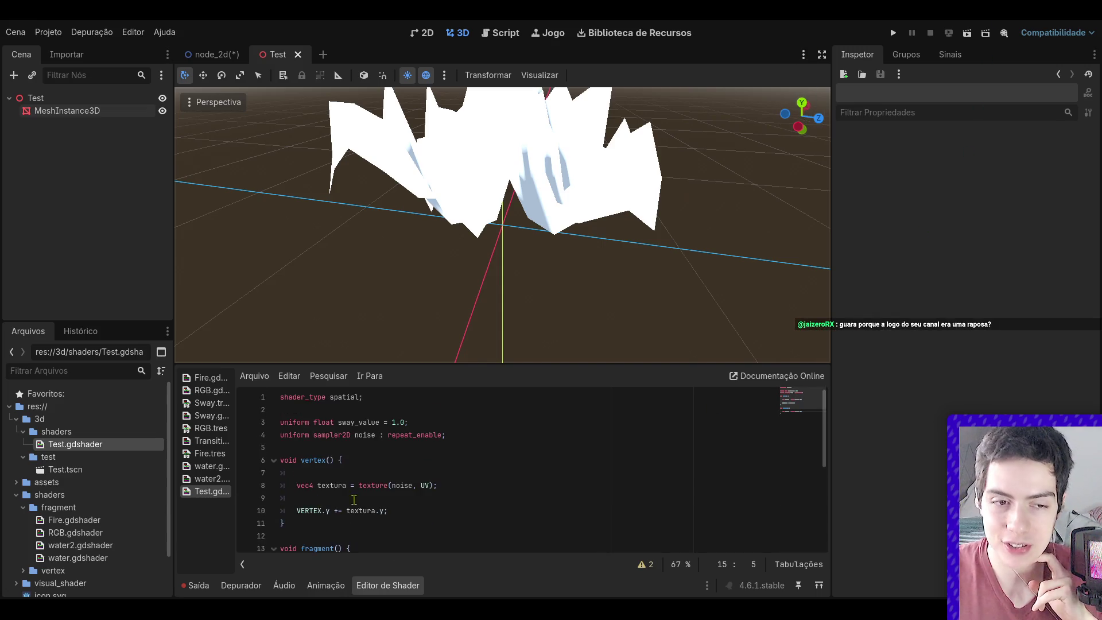
- Start and discard a uniform line below noise, then show Test.gdshader in the Inspector
click(470, 434)
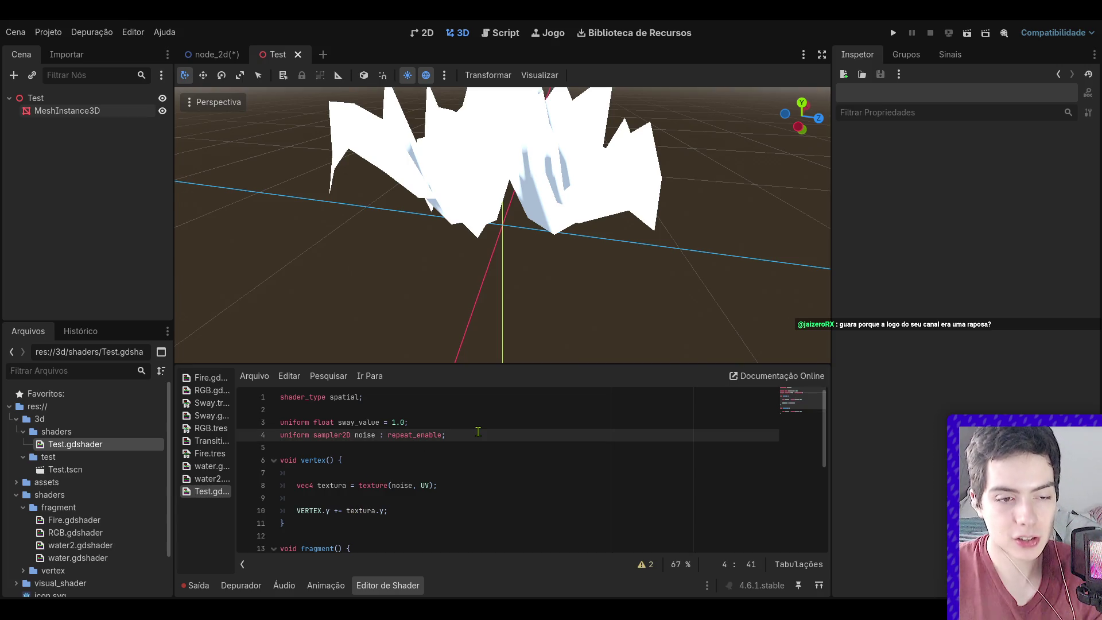
key(Return)
text(uniform)
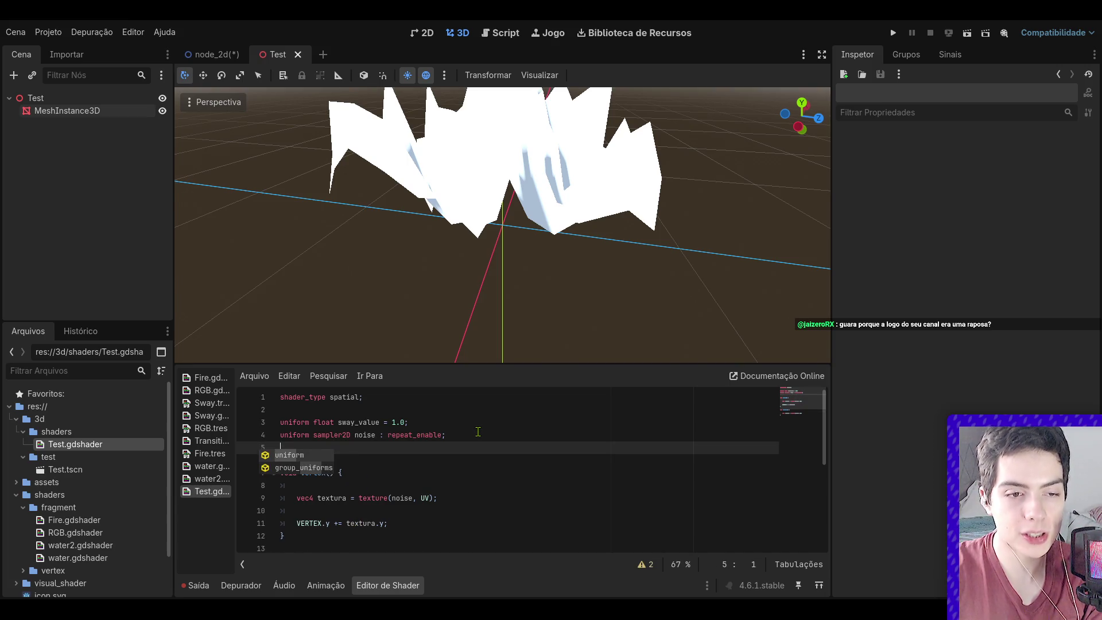
key(BackSpace)
key(BackSpace)
key(BackSpace)
click(326, 434)
click(115, 445)
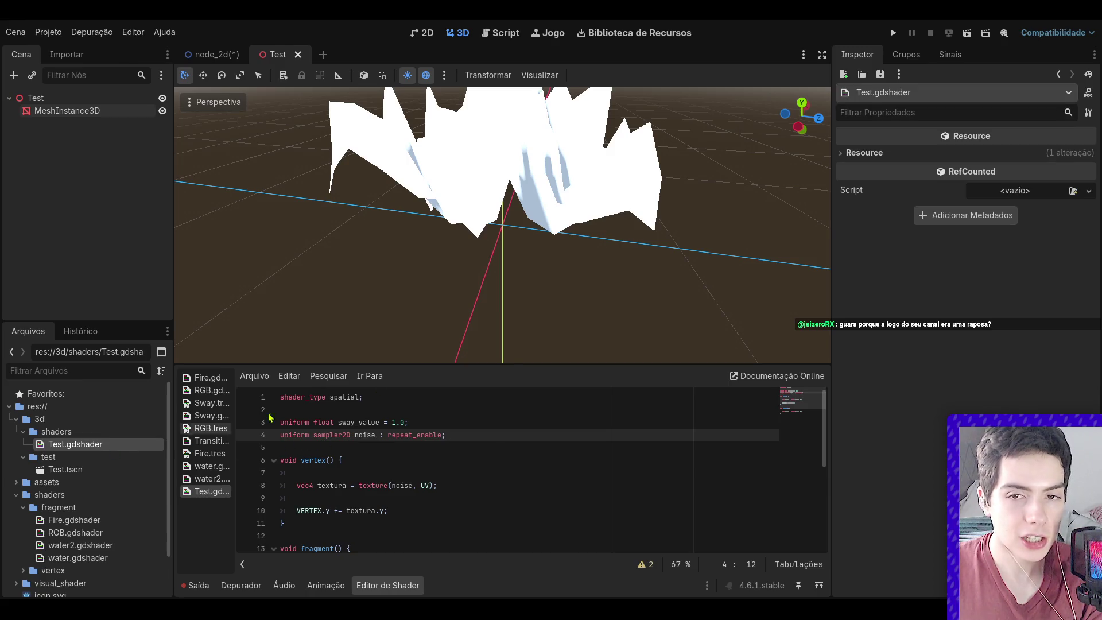
- Select MeshInstance3D and review its Subdivide, Material and Shader Parameters (Sway Value 100.0, Noise texture)
click(107, 115)
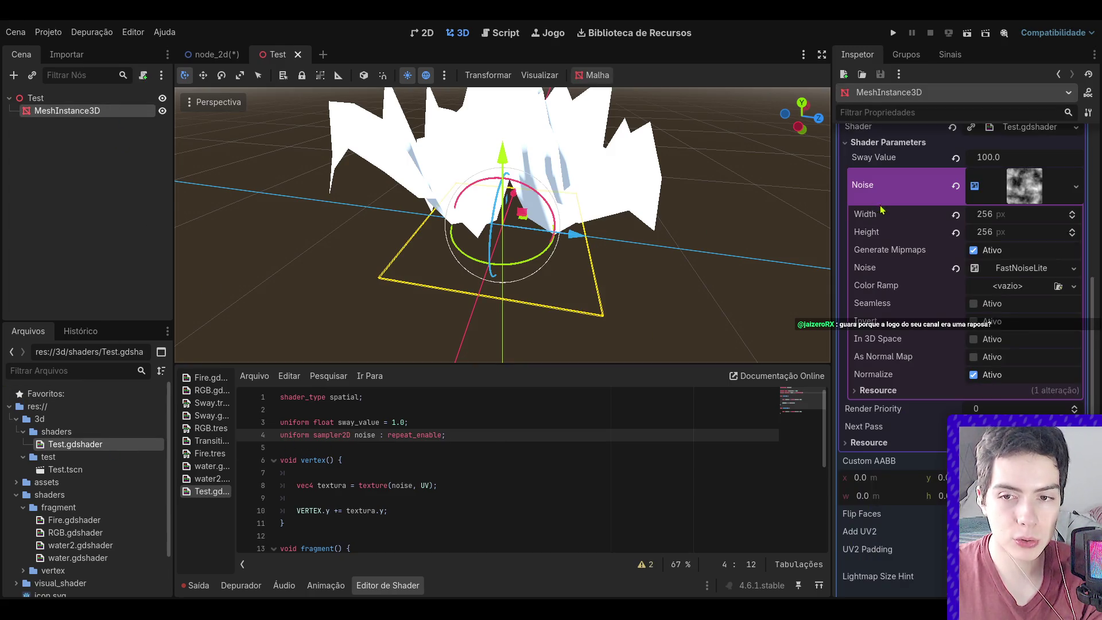
scroll(1029, 204, up, 3)
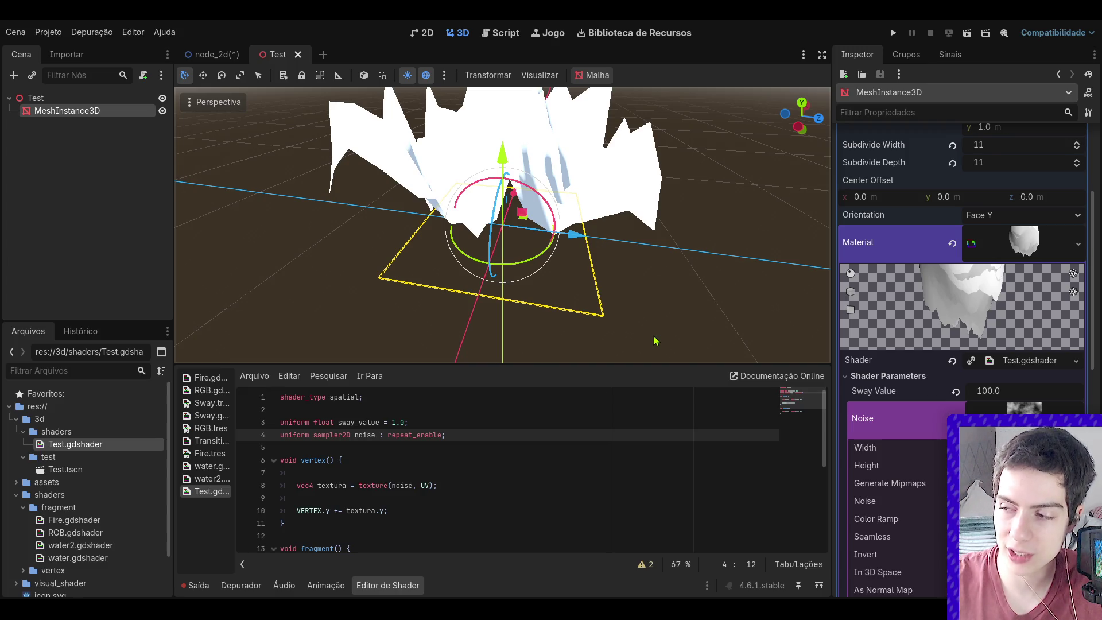
scroll(622, 351, down, 3)
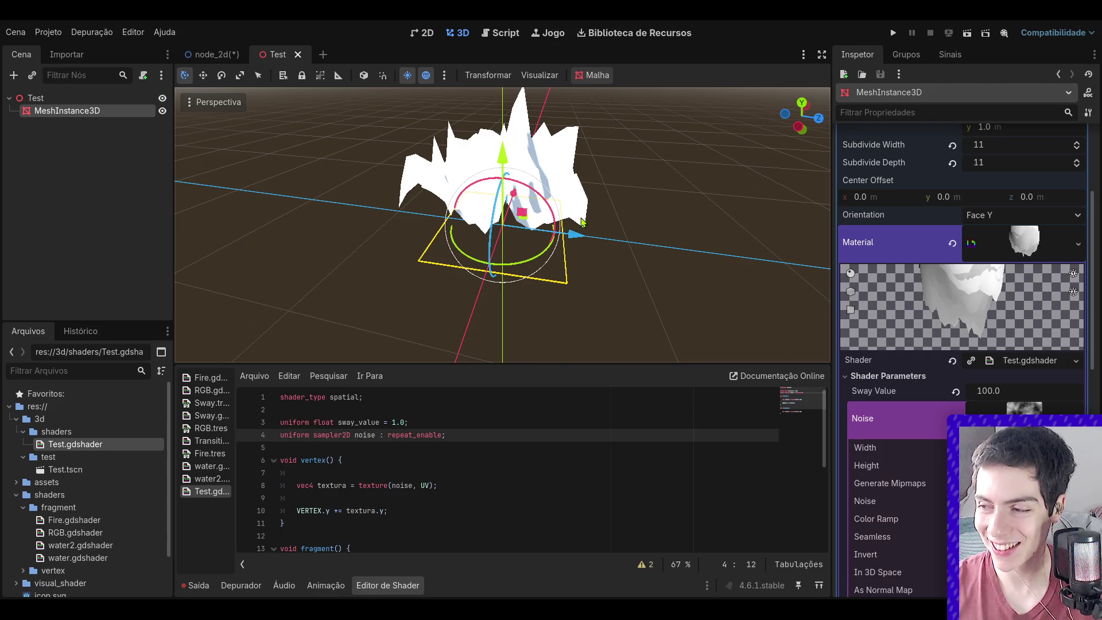
scroll(529, 293, down, 2)
scroll(529, 293, up, 5)
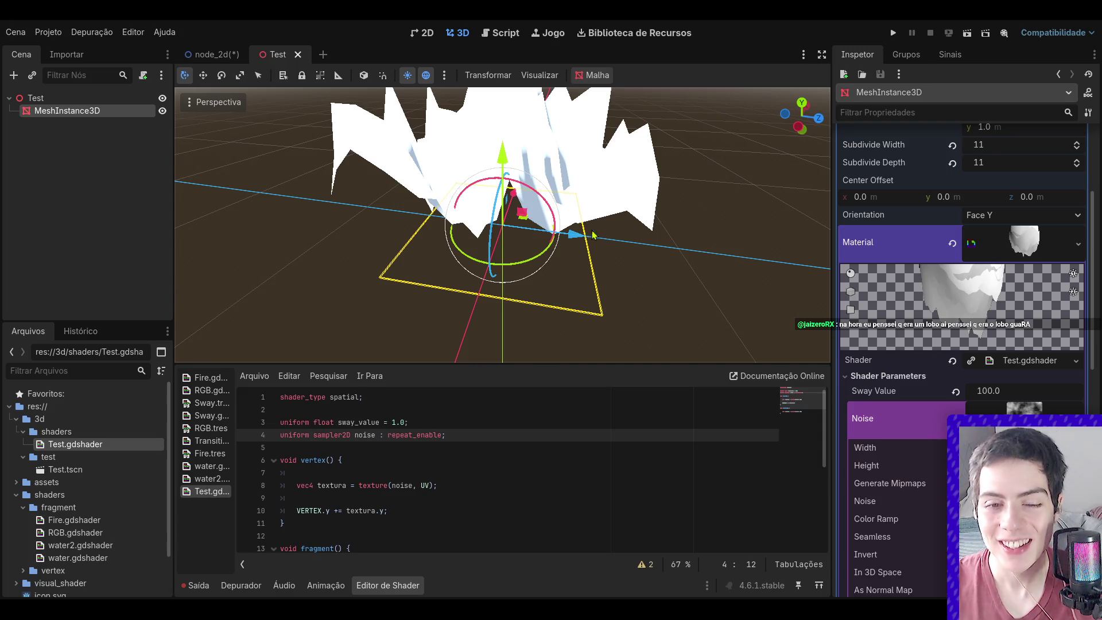
scroll(717, 149, down, 5)
scroll(537, 448, down, 3)
scroll(512, 506, up, 3)
scroll(512, 493, down, 3)
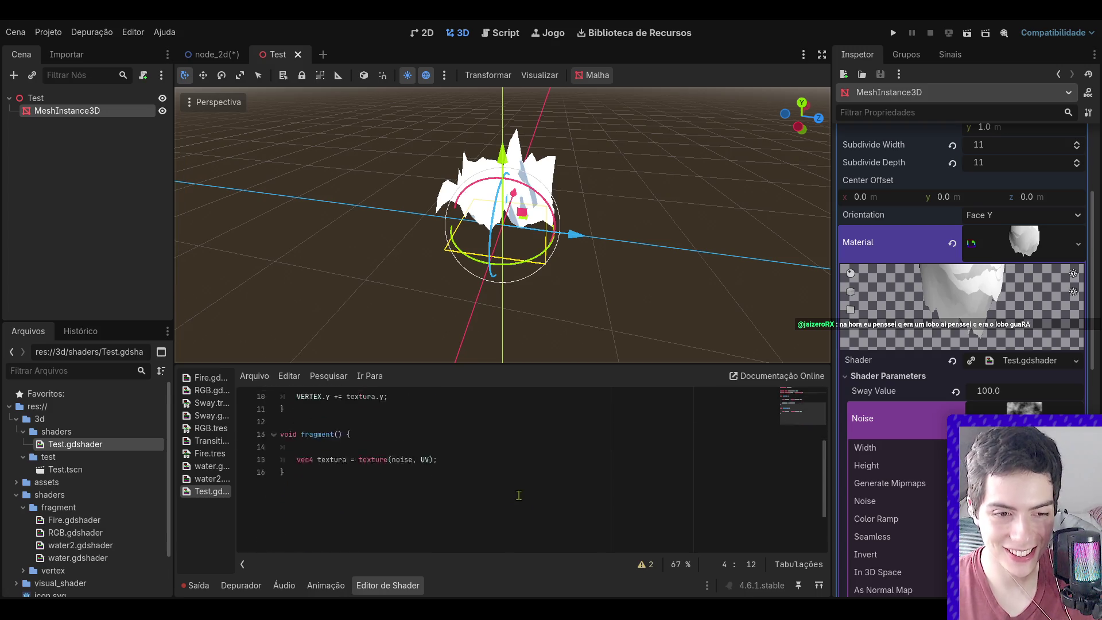
- Begin COLOR = mix(texture(noise, UV), on line 17, moving the texture call from line 15
click(484, 471)
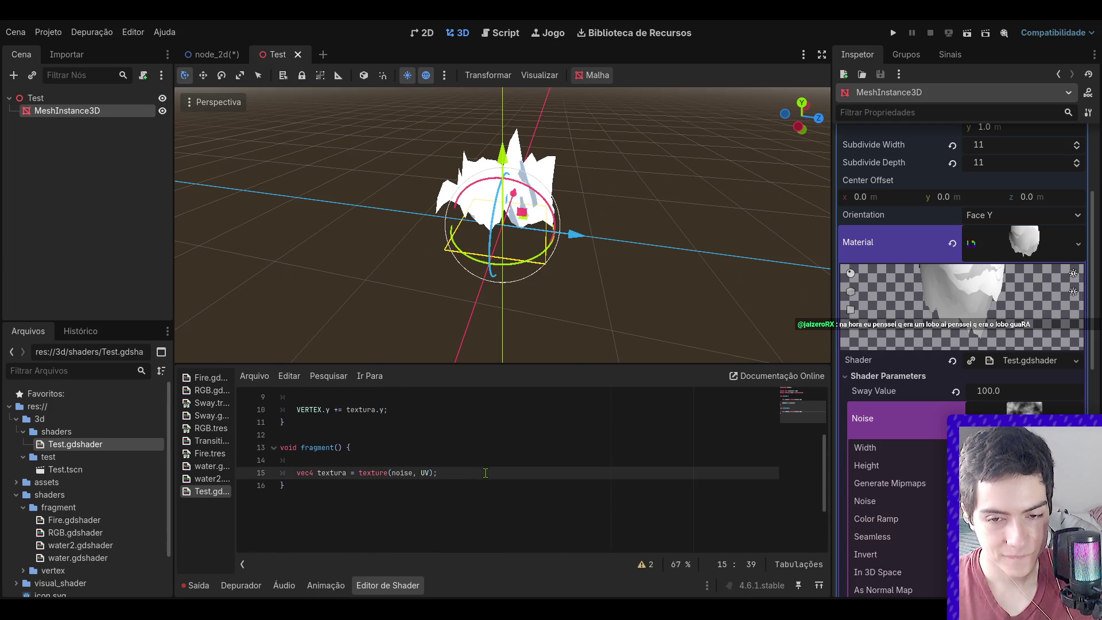
text(COLOR = mix)
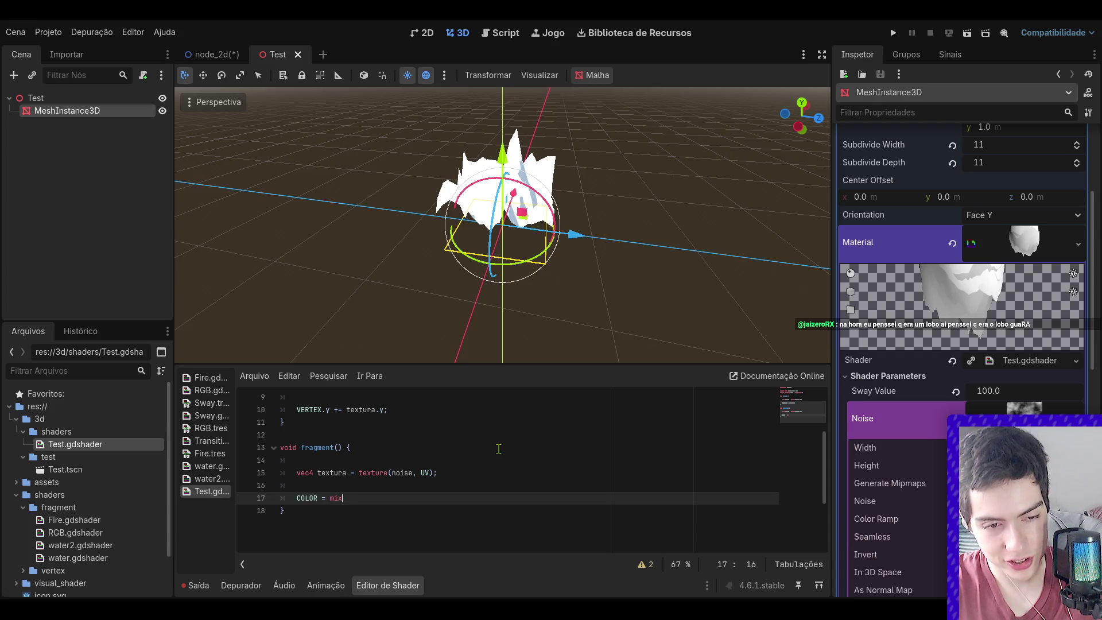
text(()
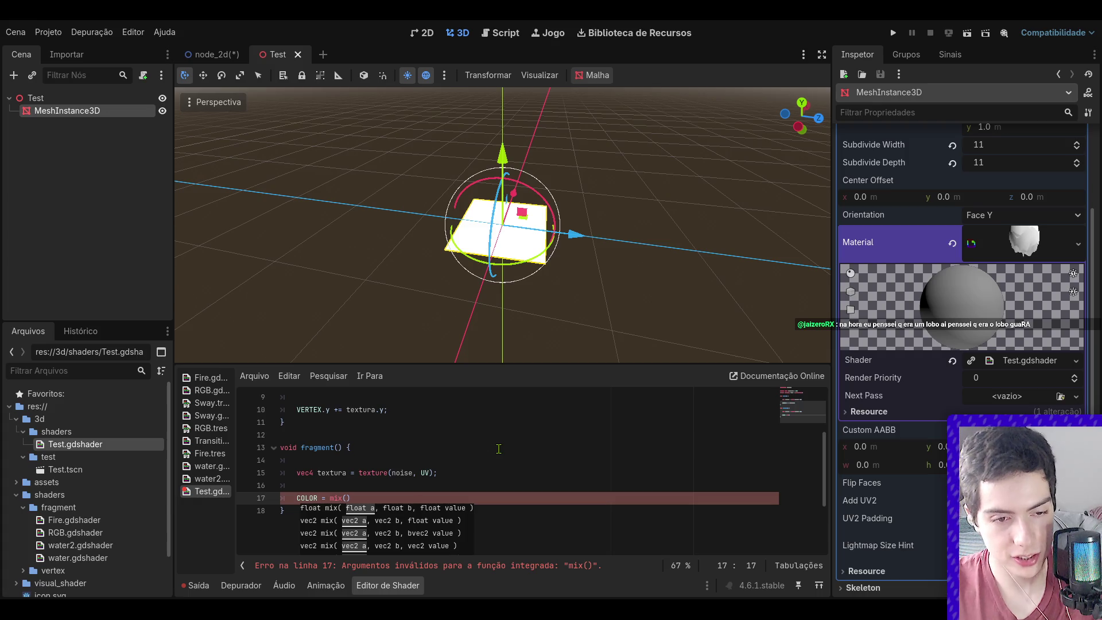
drag(434, 473, 358, 473)
key(ctrl+c)
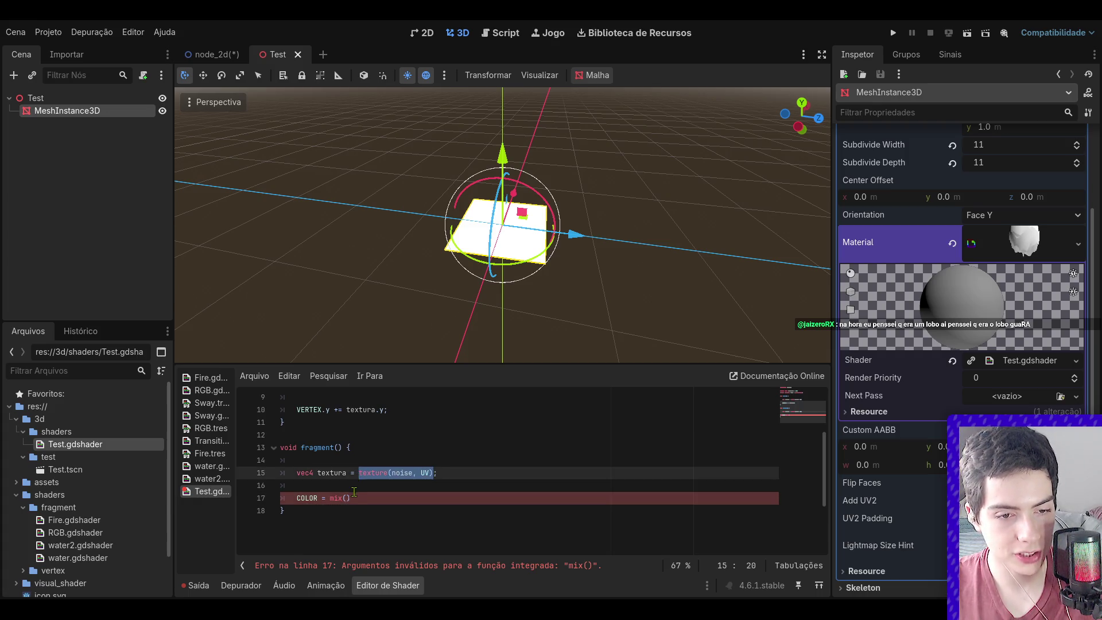
key(BackSpace)
click(347, 498)
key(ctrl+v)
text(,)
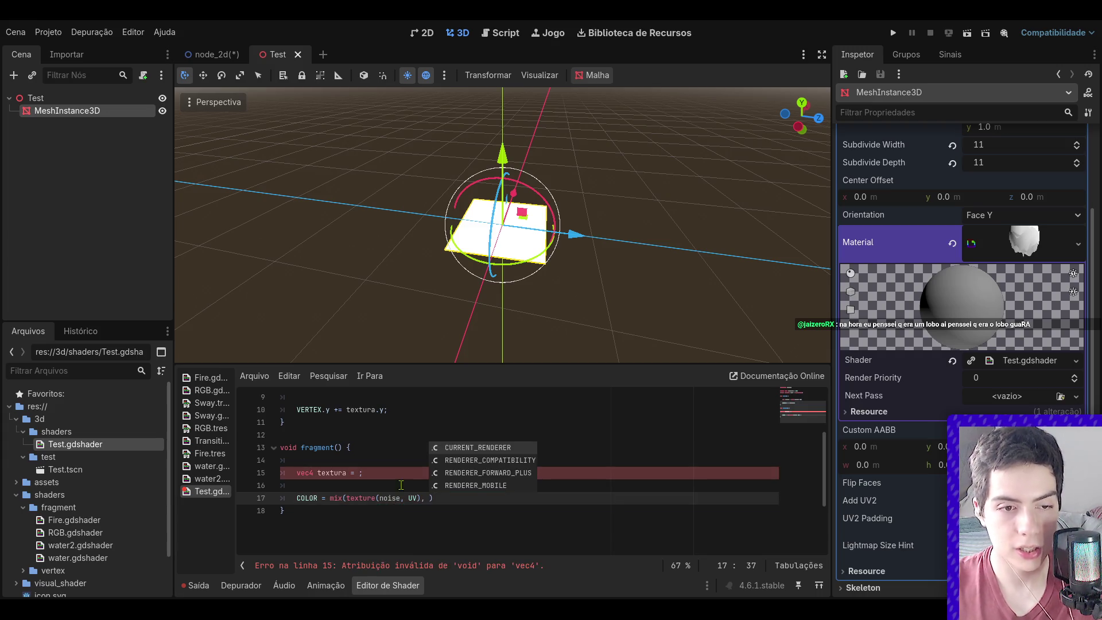
- Take the shallow_color uniform from water.gdshader and paste it below the noise uniform in Test.gdshader
scroll(398, 485, up, 3)
click(94, 532)
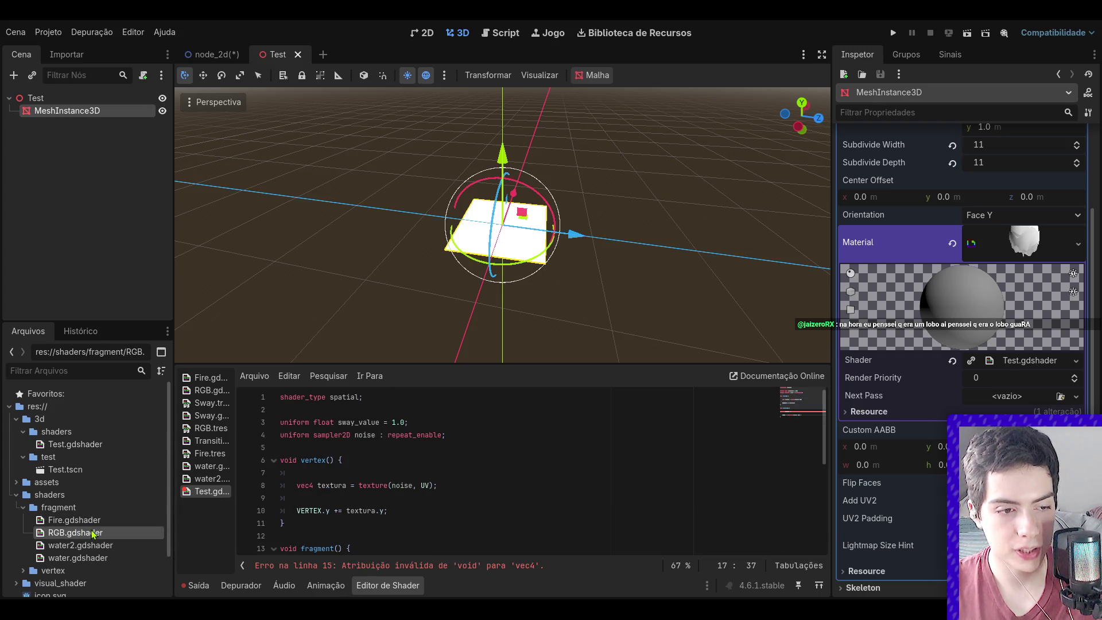
double_click(77, 558)
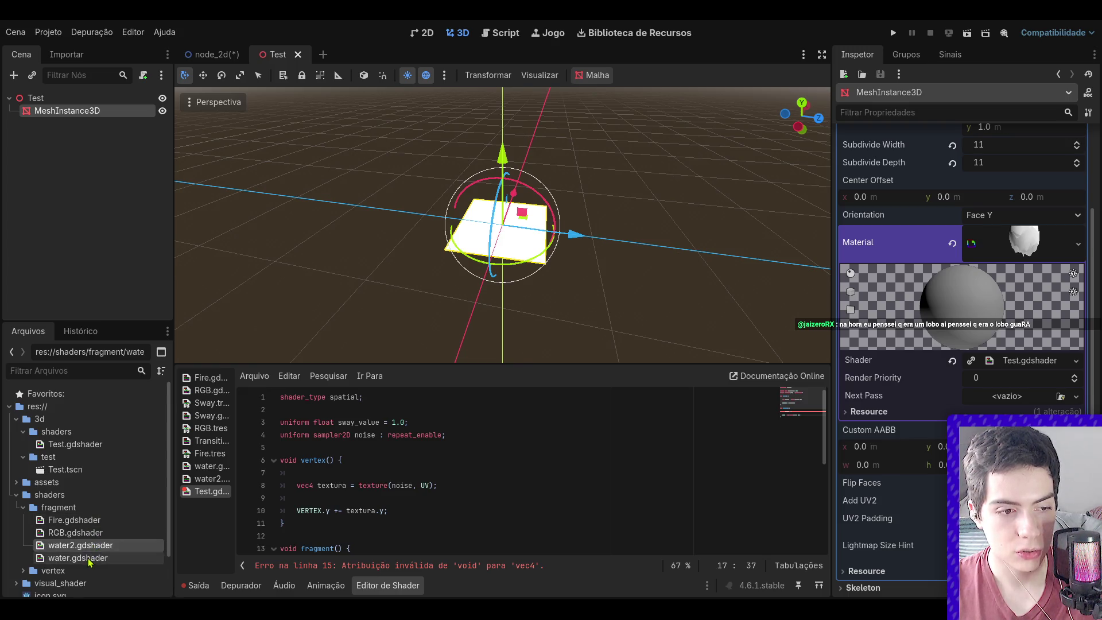
drag(523, 435, 484, 459)
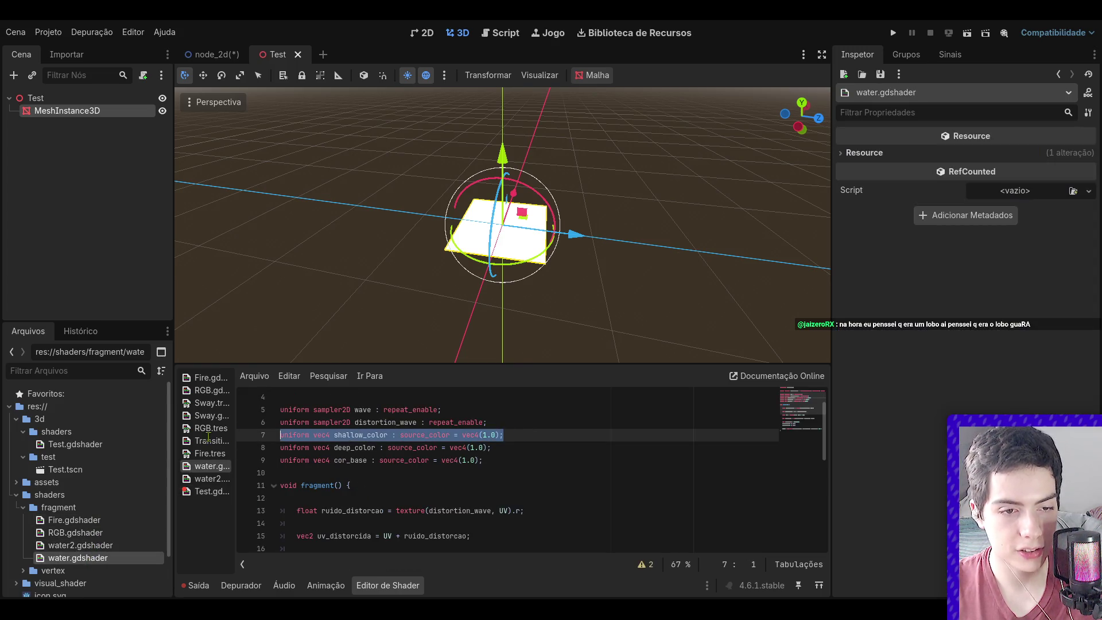
double_click(76, 444)
click(454, 434)
key(ctrl+v)
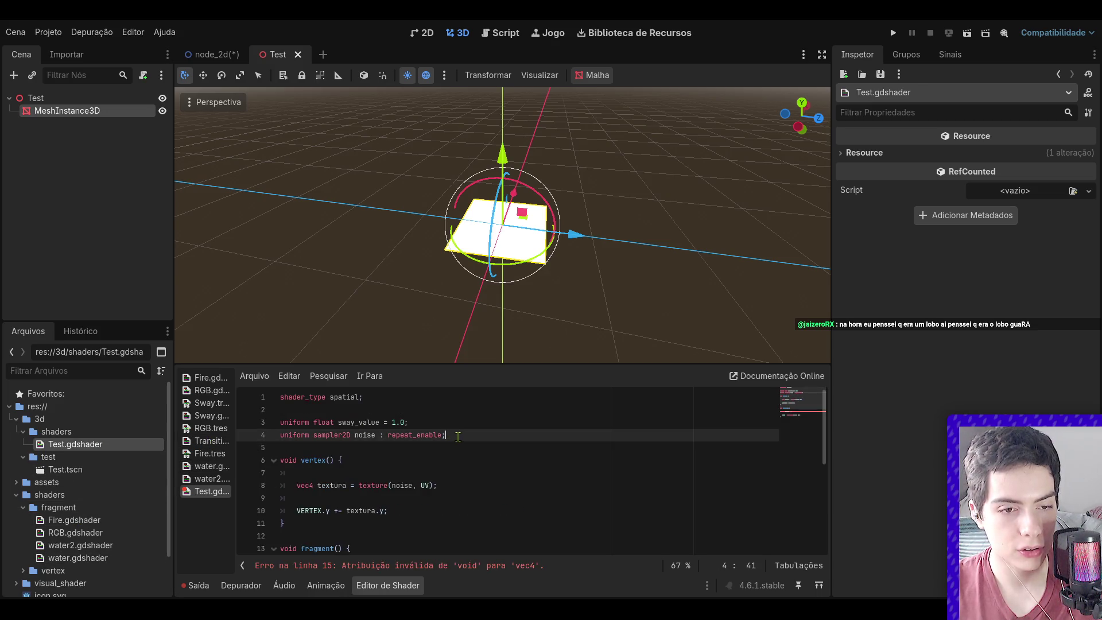
- Delete the unfinished textura line and complete COLOR = mix(texture(noise, UV), color, 0.2)
scroll(459, 437, down, 2)
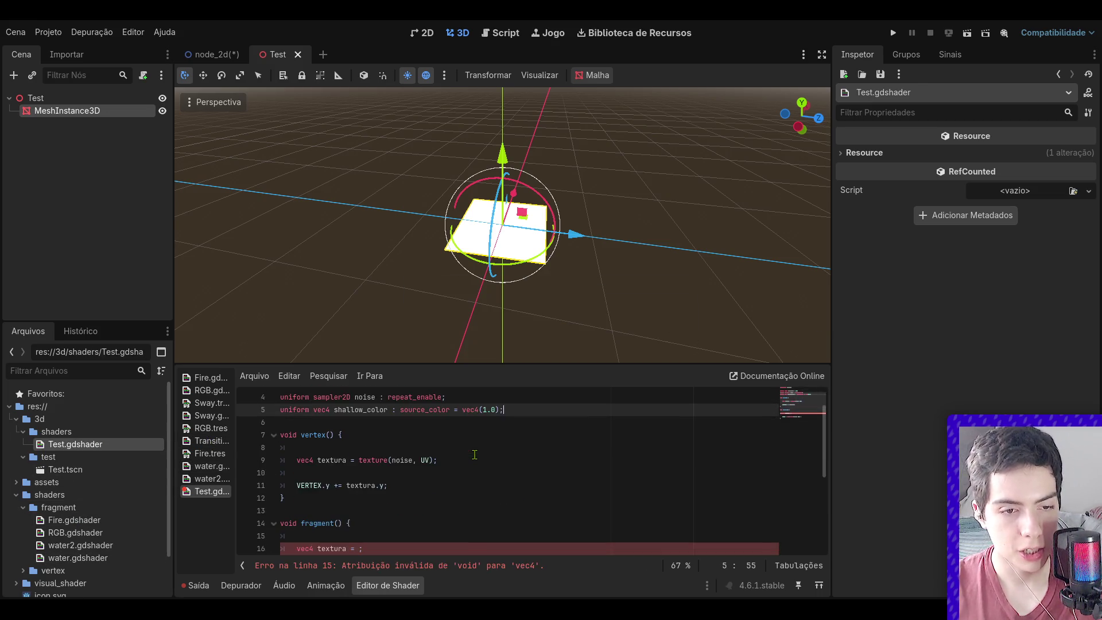
drag(364, 510, 246, 511)
key(BackSpace)
key(BackSpace)
key(BackSpace)
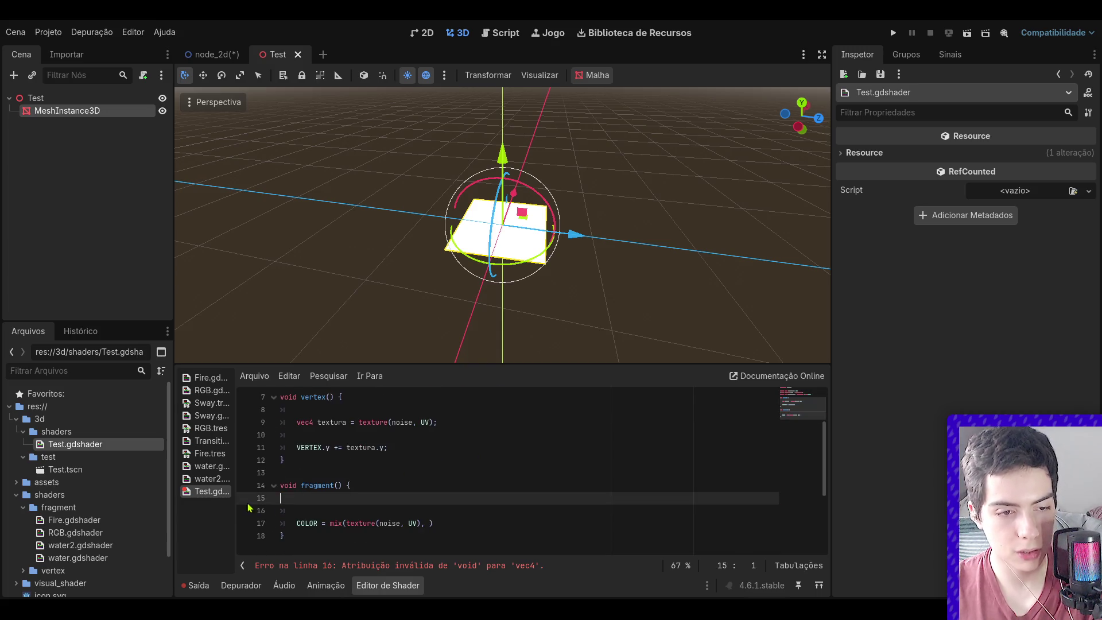
key(Delete)
click(422, 498)
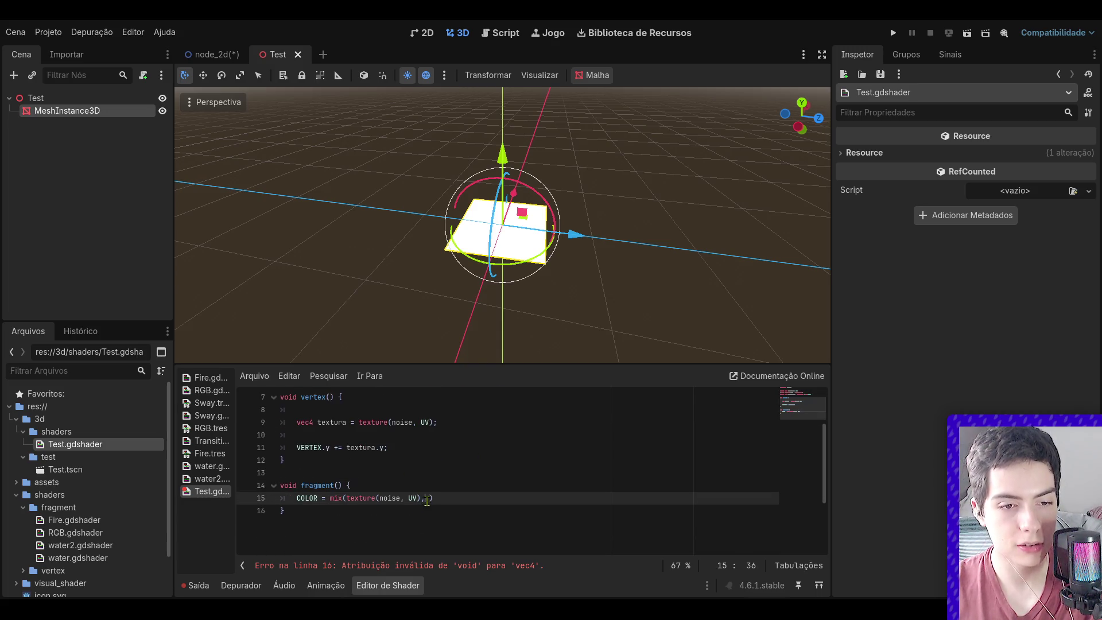
text(, co)
text(lor, 0.2)
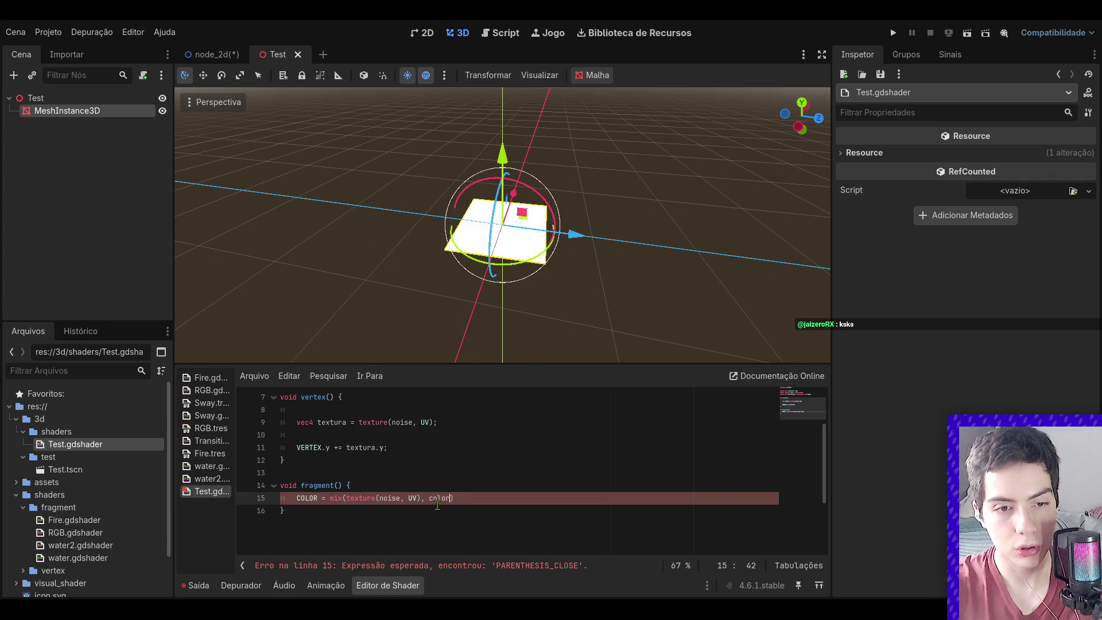
text())
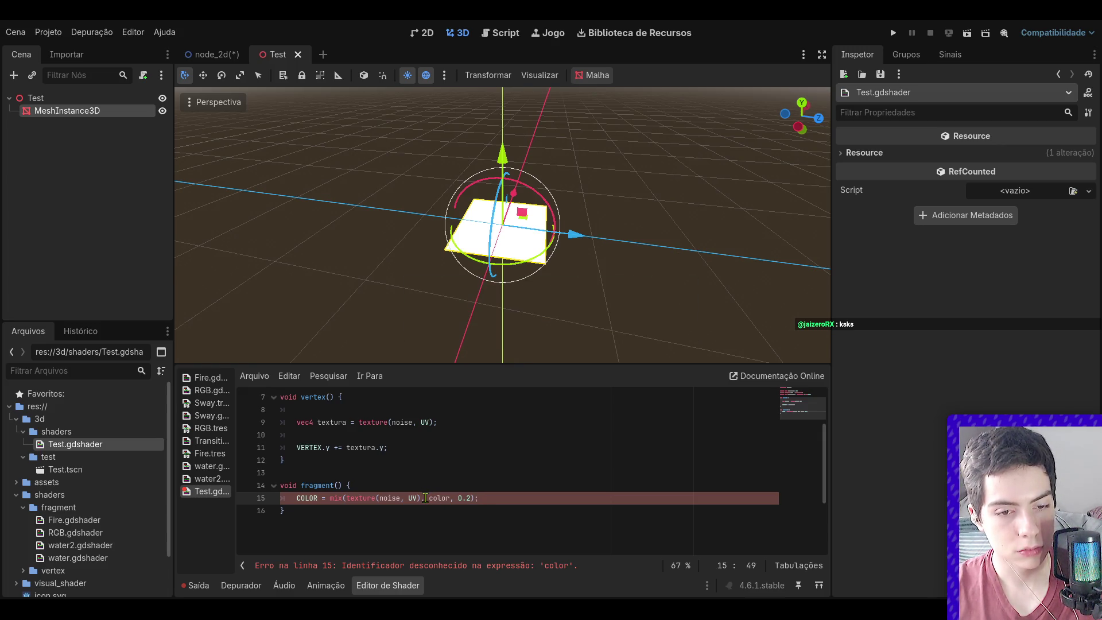
scroll(425, 498, up, 2)
- Rename the shallow_color uniform on line 5 to color, dropping the colon after it
double_click(363, 449)
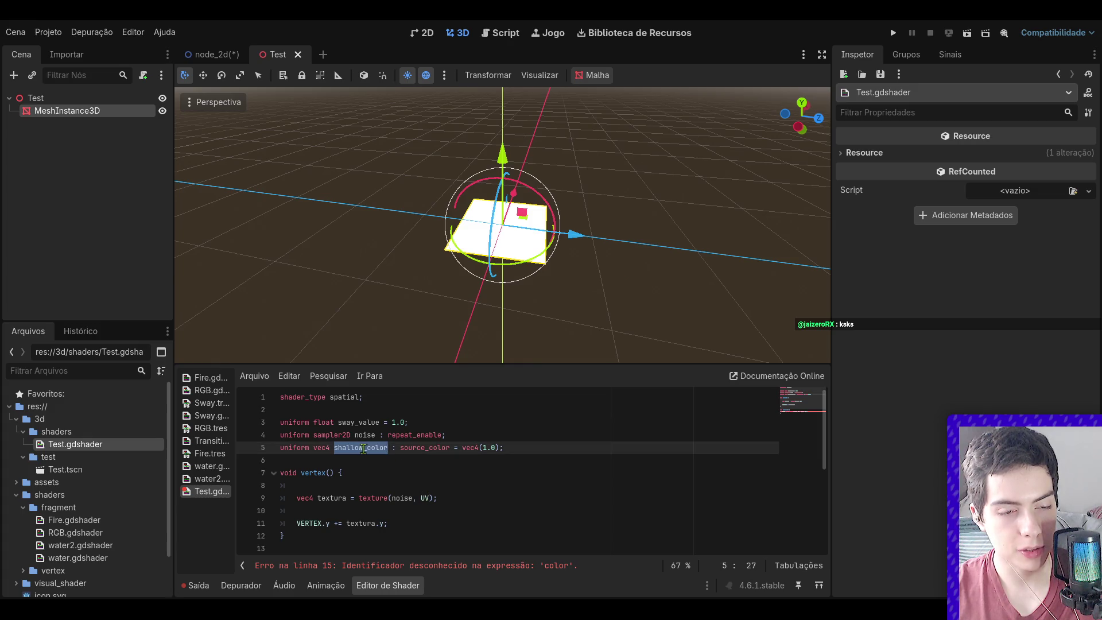
click(362, 448)
double_click(356, 448)
key(BackSpace)
key(Delete)
key(Delete)
key(Delete)
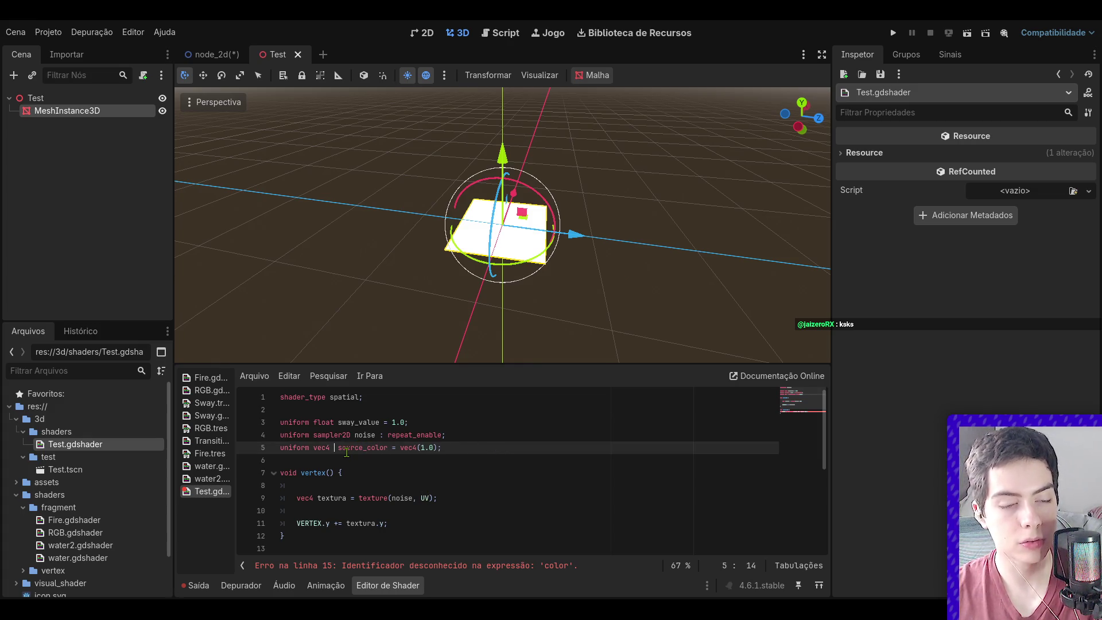
text(color)
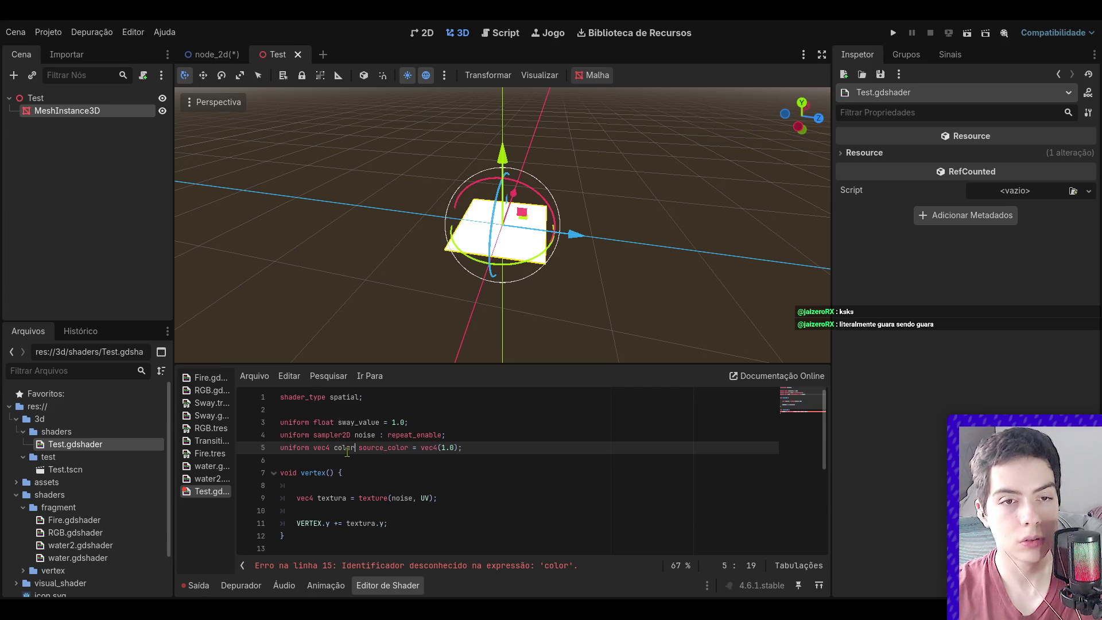
scroll(402, 456, down, 3)
scroll(401, 456, up, 2)
- Add a semicolon at the end of the color uniform line and review its default value
click(469, 405)
scroll(469, 407, up, 1)
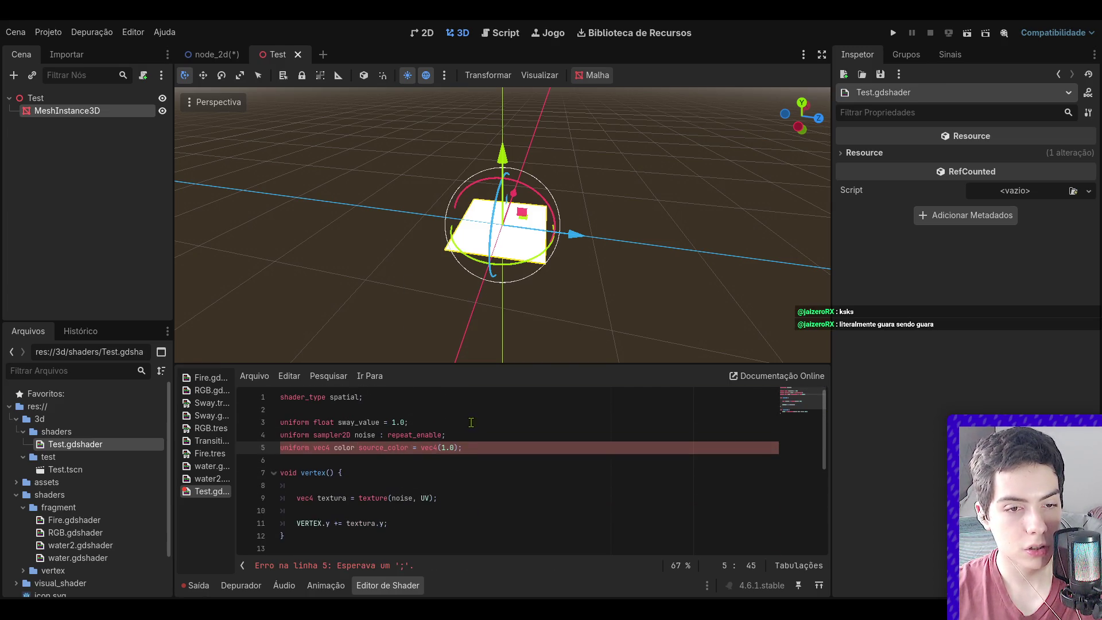
key(Down)
click(486, 447)
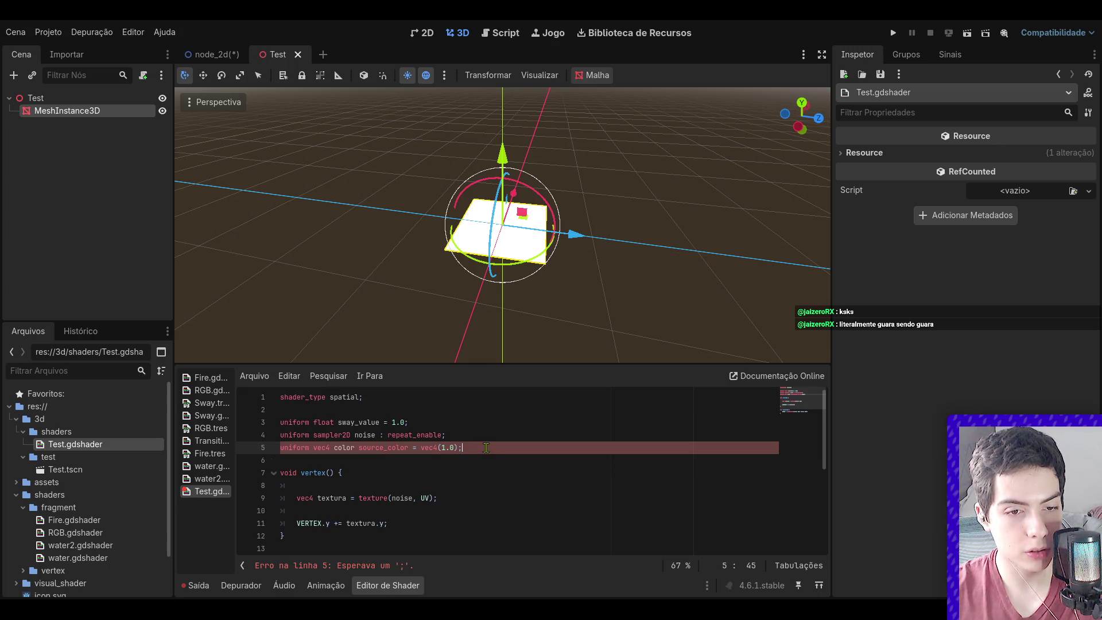
text(;)
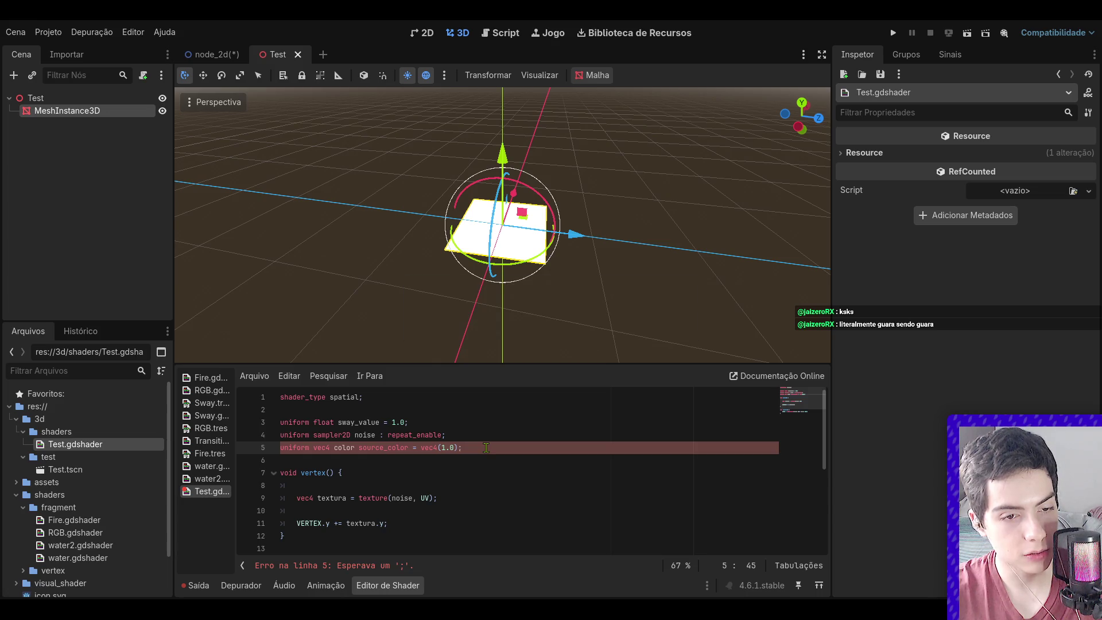
scroll(453, 477, down, 2)
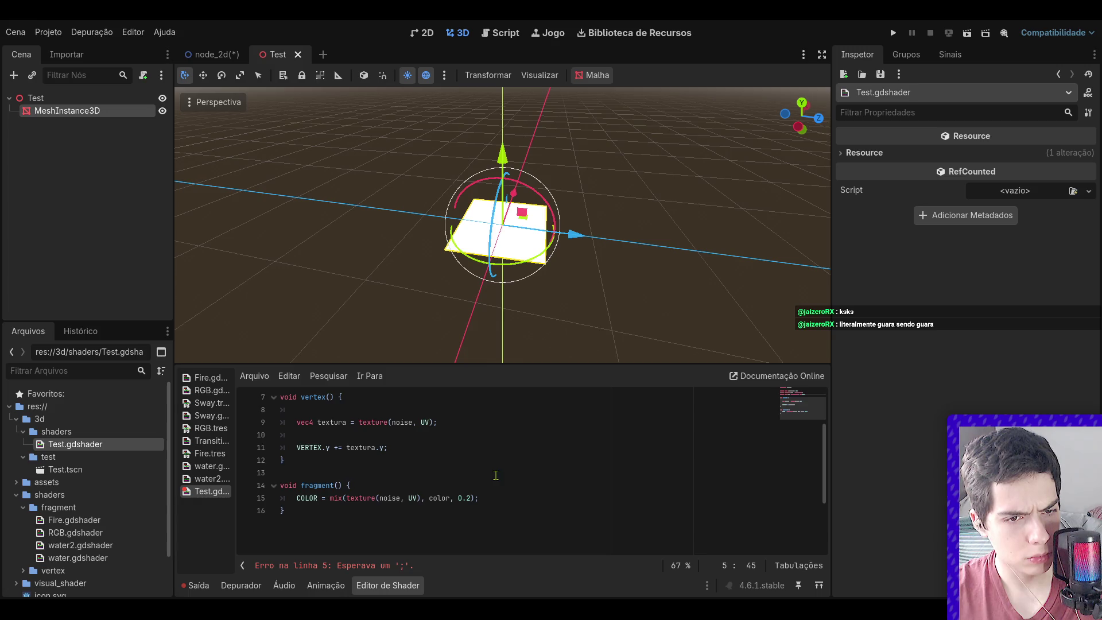
scroll(476, 485, up, 2)
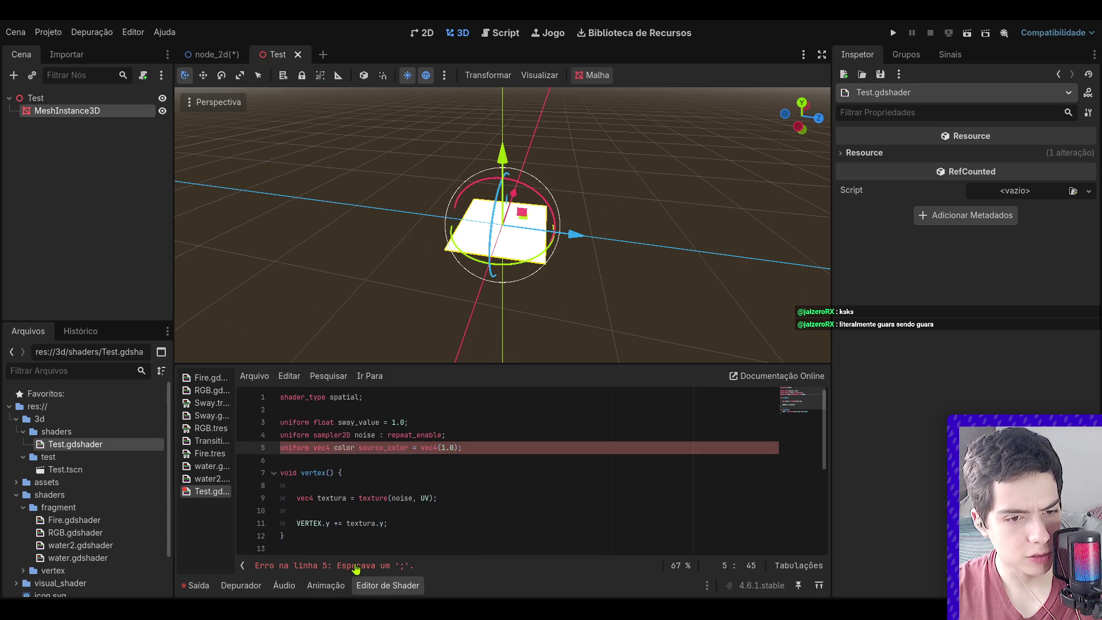
drag(462, 448, 411, 449)
click(420, 451)
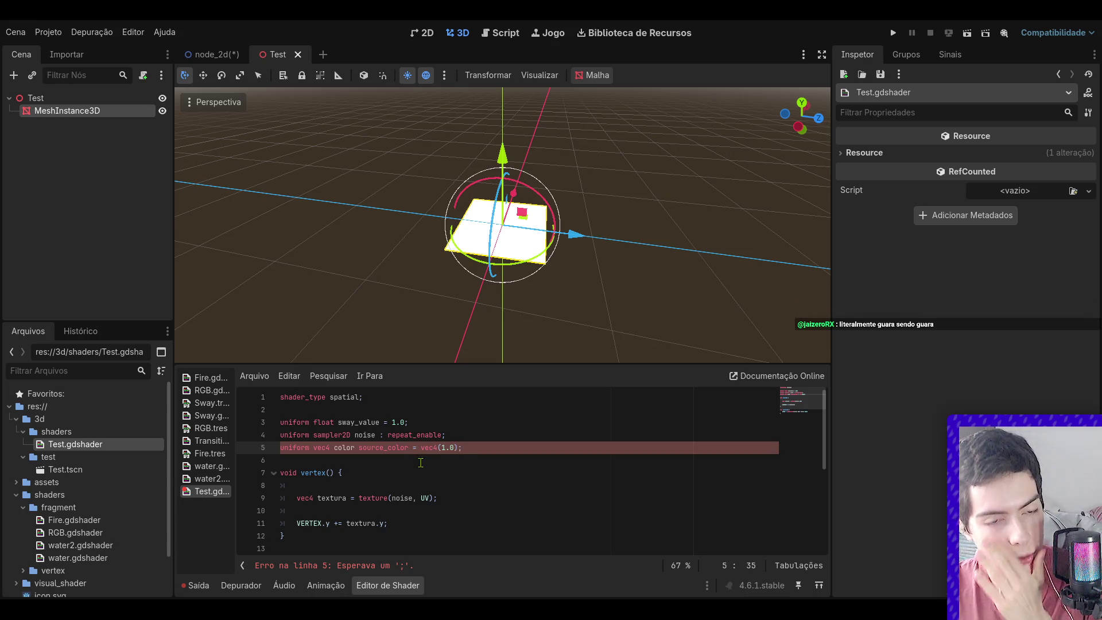
scroll(419, 492, down, 2)
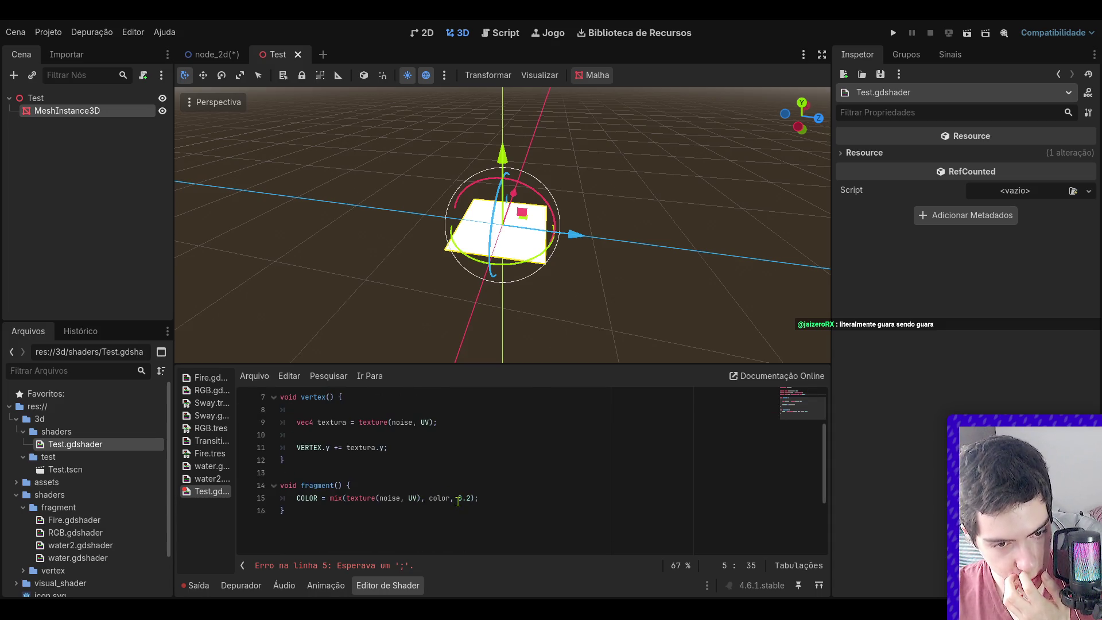
- Try removing the color uniform's default value, then undo to keep vec4(1.0)
click(544, 494)
scroll(544, 494, up, 1)
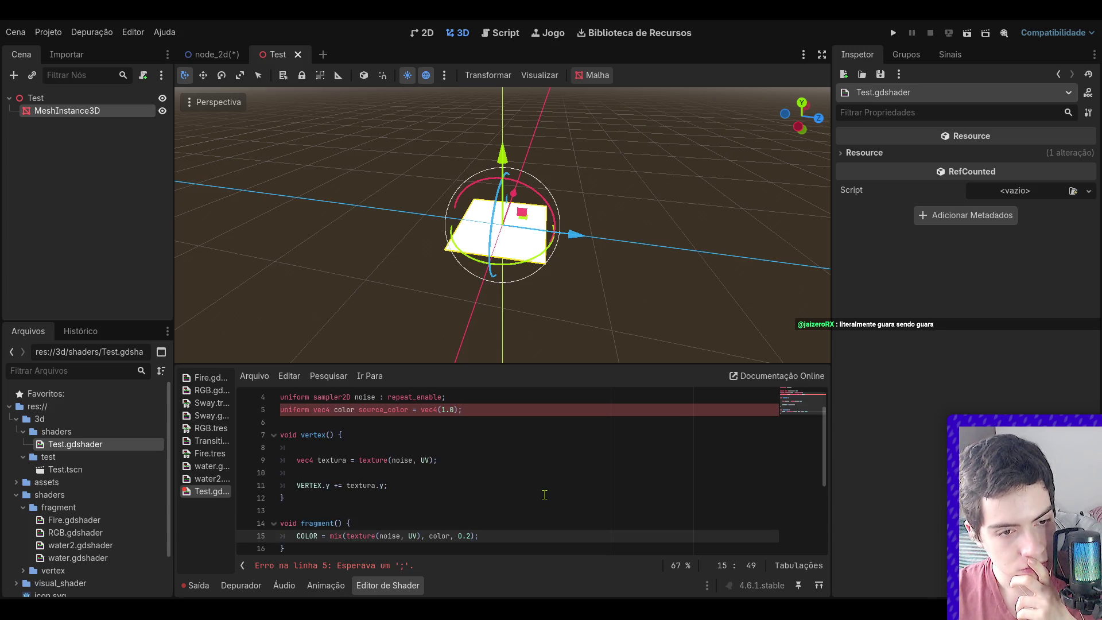
scroll(544, 494, up, 1)
click(472, 446)
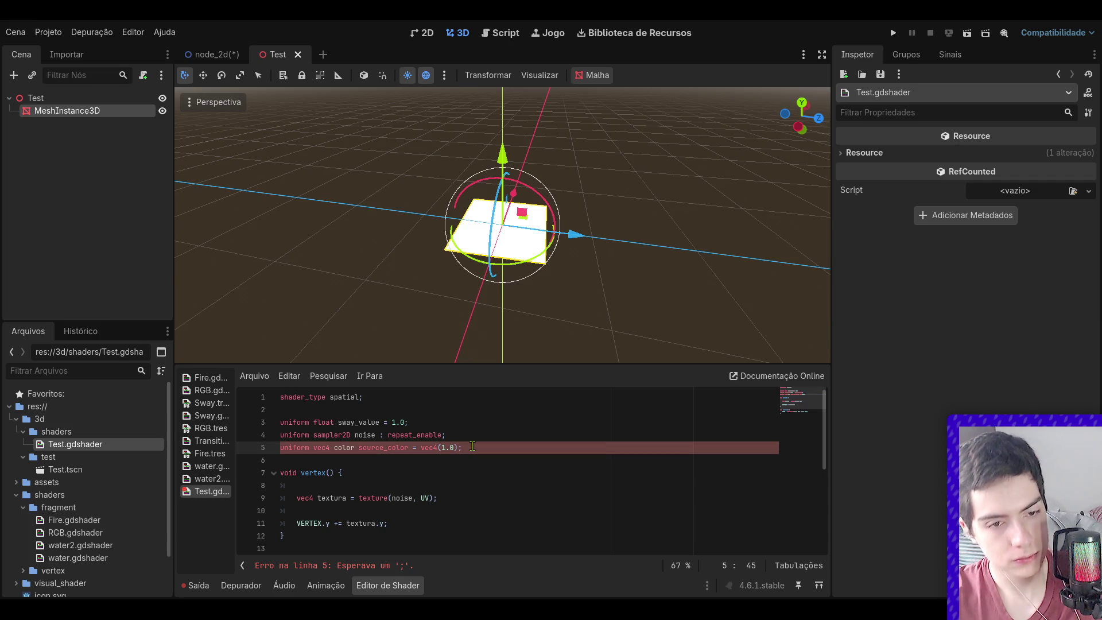
key(BackSpace)
key(BackSpace)
key(BackSpace)
key(BackSpace)
key(BackSpace)
text(;)
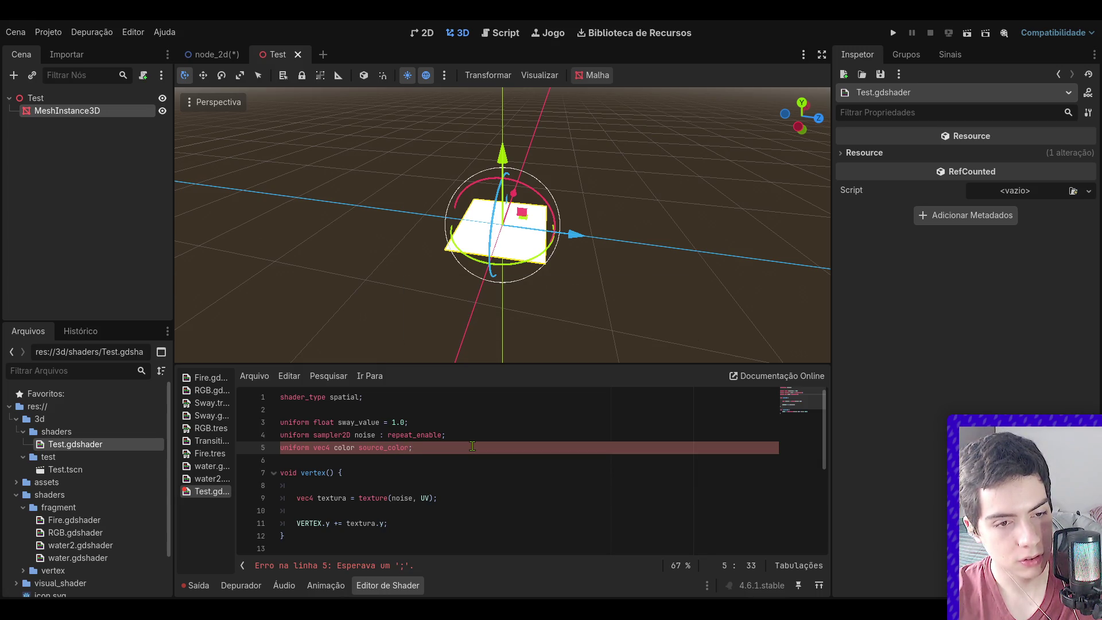
key(ctrl+z)
key(ctrl+z)
- Insert the colon before source_color on line 5 and select COLOR on line 15
click(353, 447)
text(:)
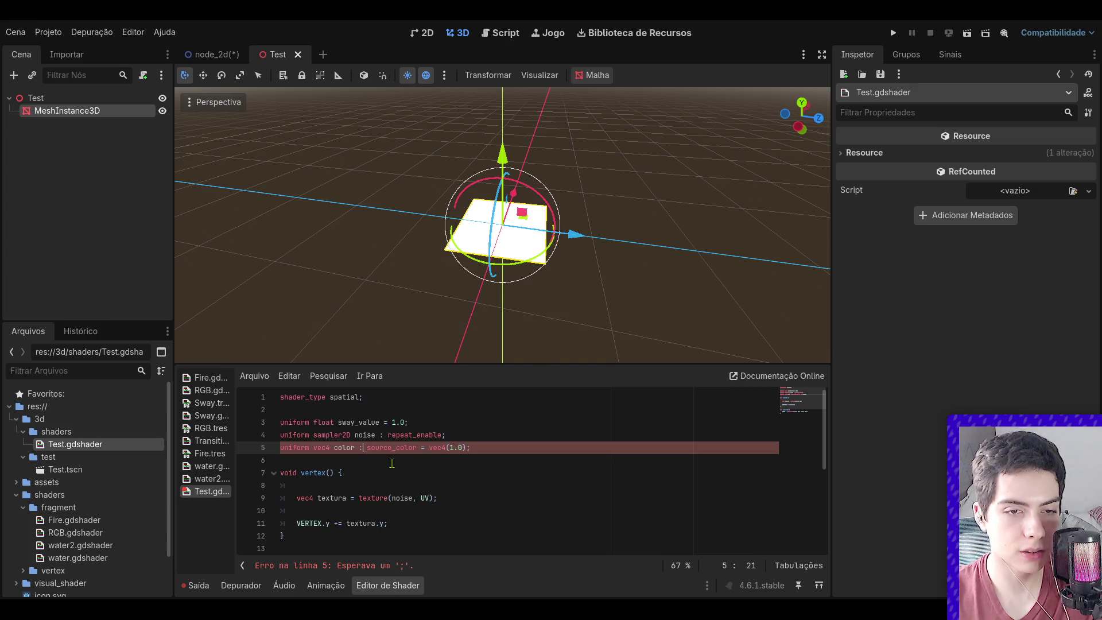
scroll(403, 465, down, 2)
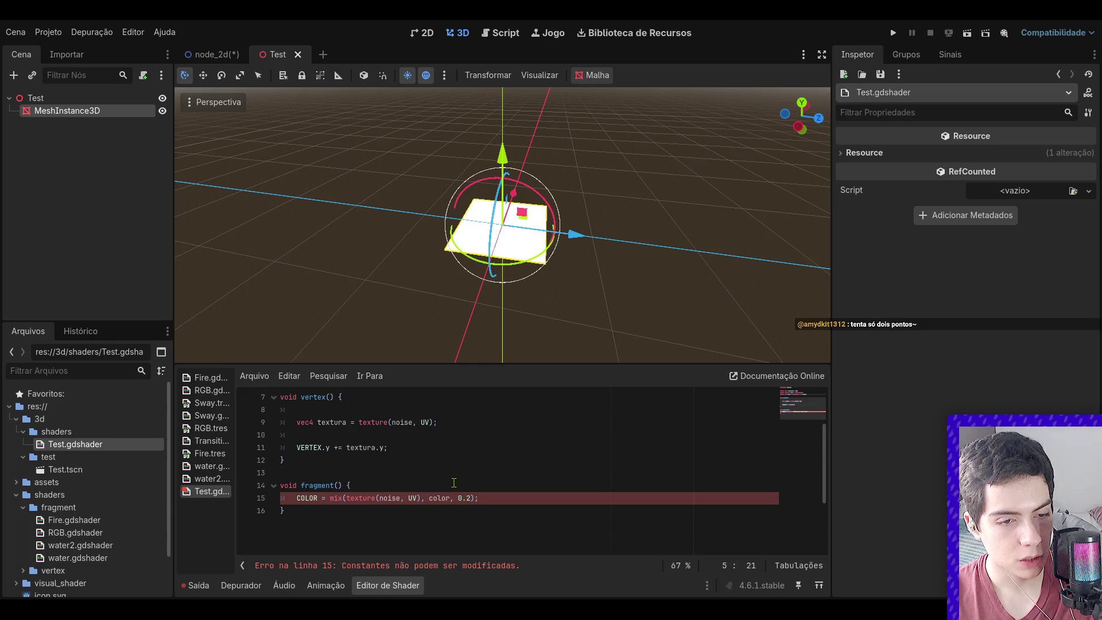
double_click(305, 498)
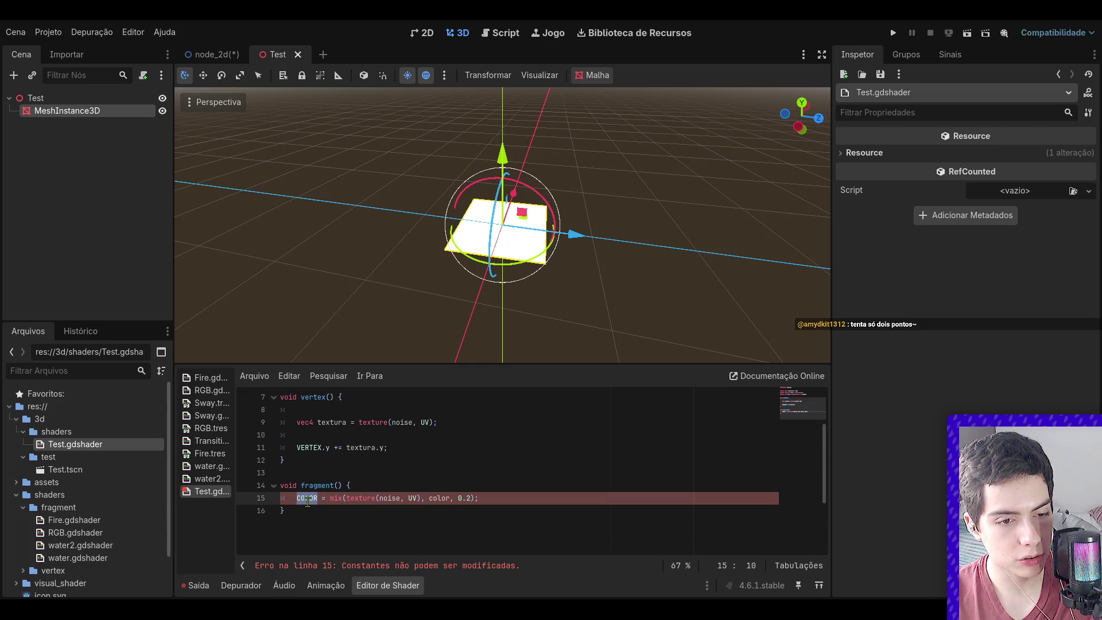
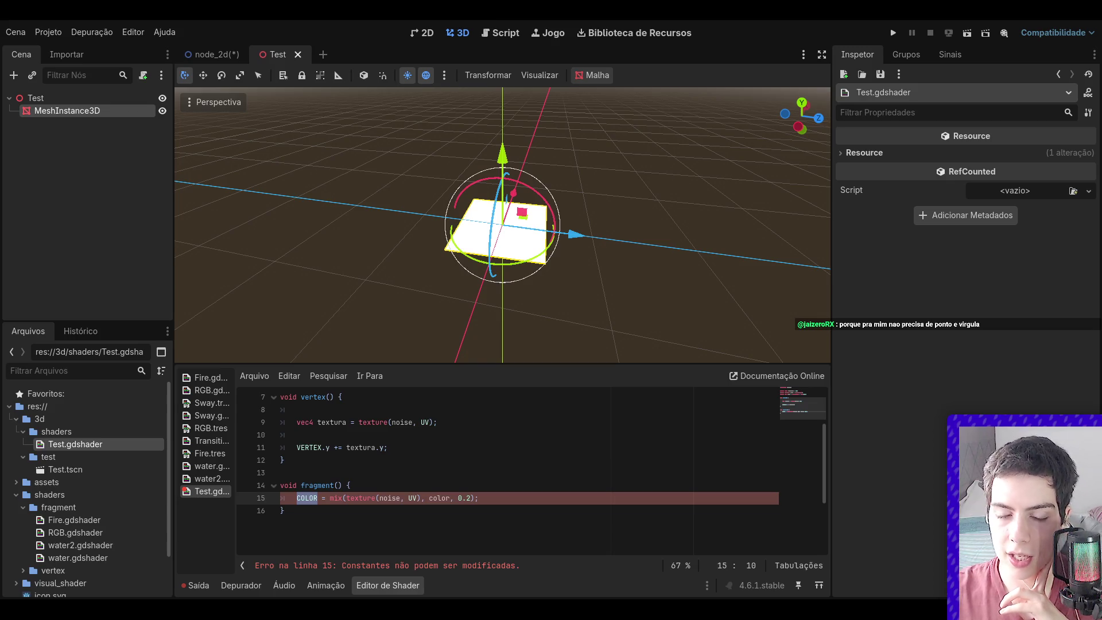
- On line 15, write the mix result to ALBEDO with .rgb after the mix call
text(ALBEDO)
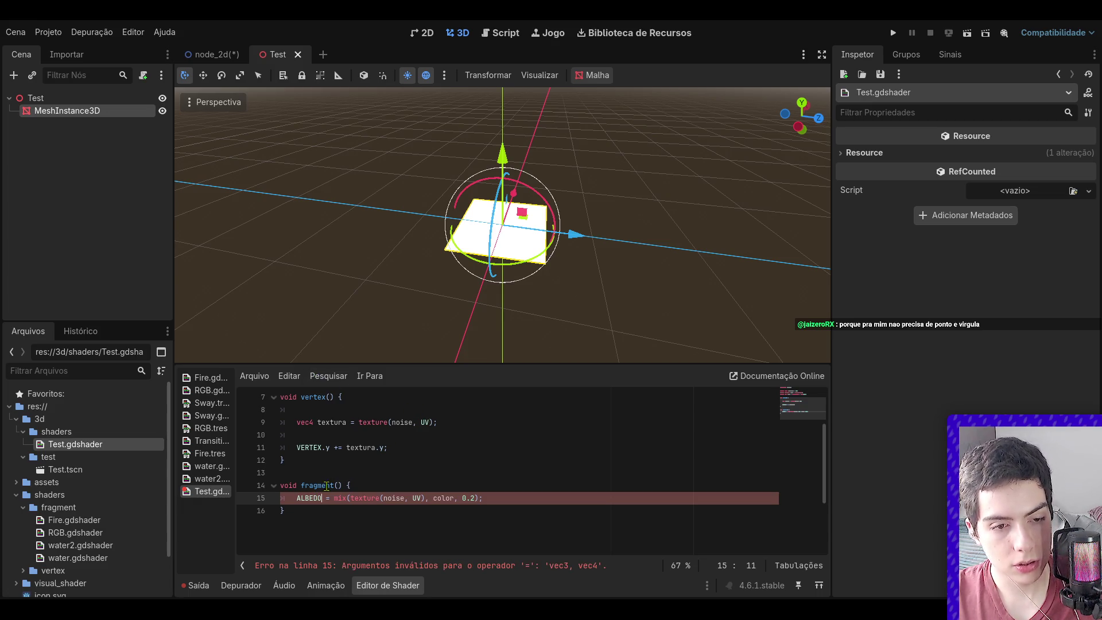
text(.rgb)
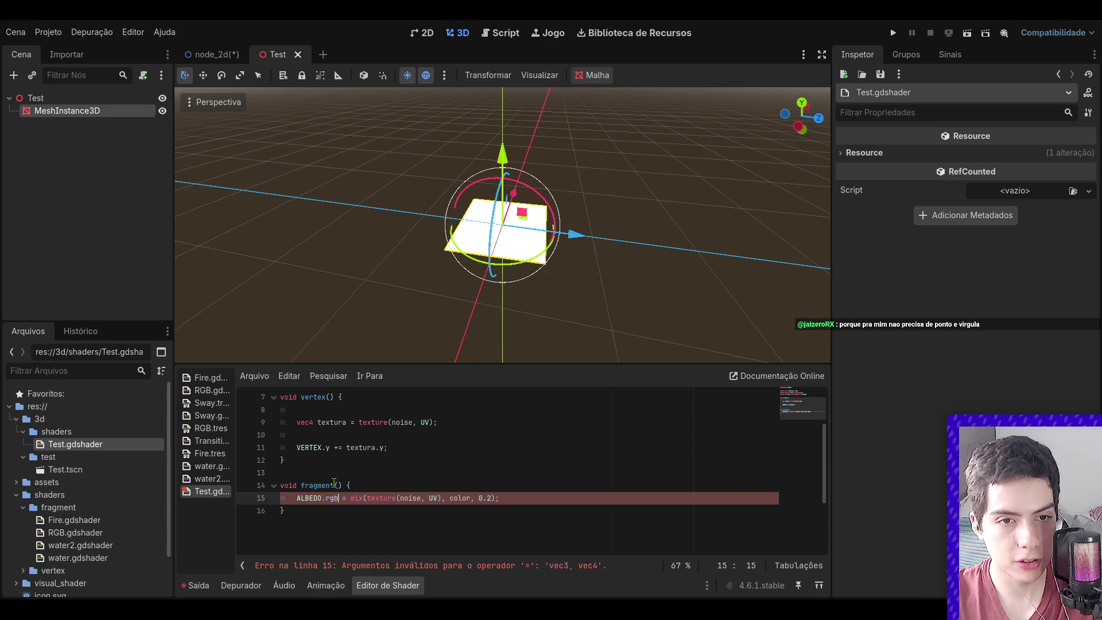
key(BackSpace)
key(BackSpace)
key(BackSpace)
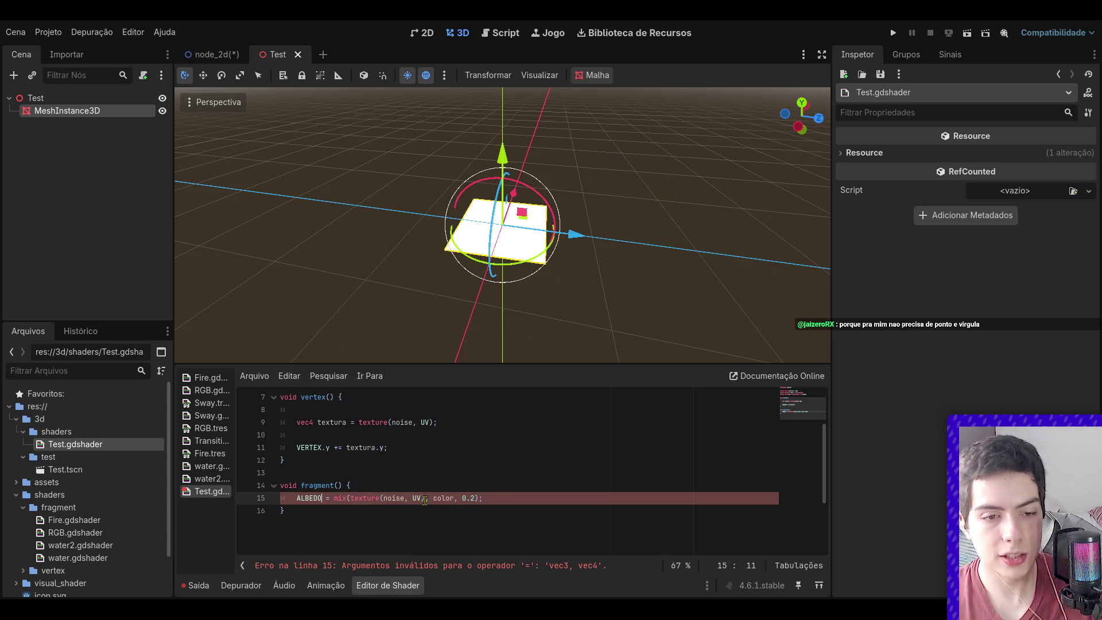
click(477, 498)
text(.rgb)
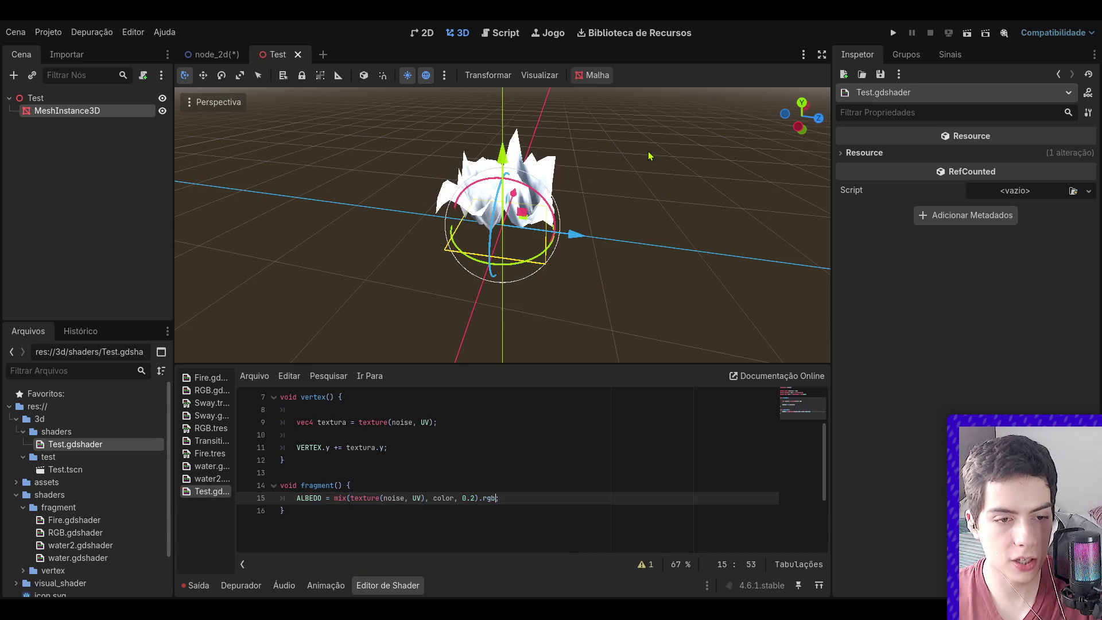
- Deselect the mesh and inspect the jagged white displaced terrain from top and tilted views
click(672, 164)
click(802, 103)
scroll(598, 186, up, 5)
scroll(631, 181, down, 5)
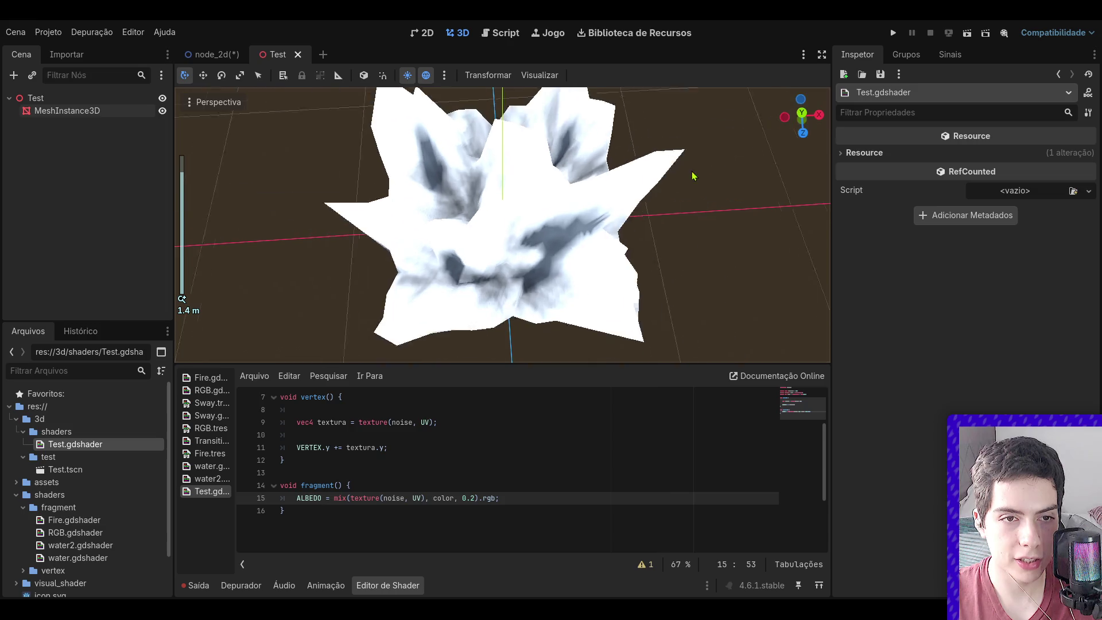
drag(797, 113, 806, 125)
scroll(745, 164, down, 3)
scroll(564, 172, up, 5)
scroll(568, 175, up, 3)
scroll(574, 177, down, 3)
scroll(577, 185, down, 2)
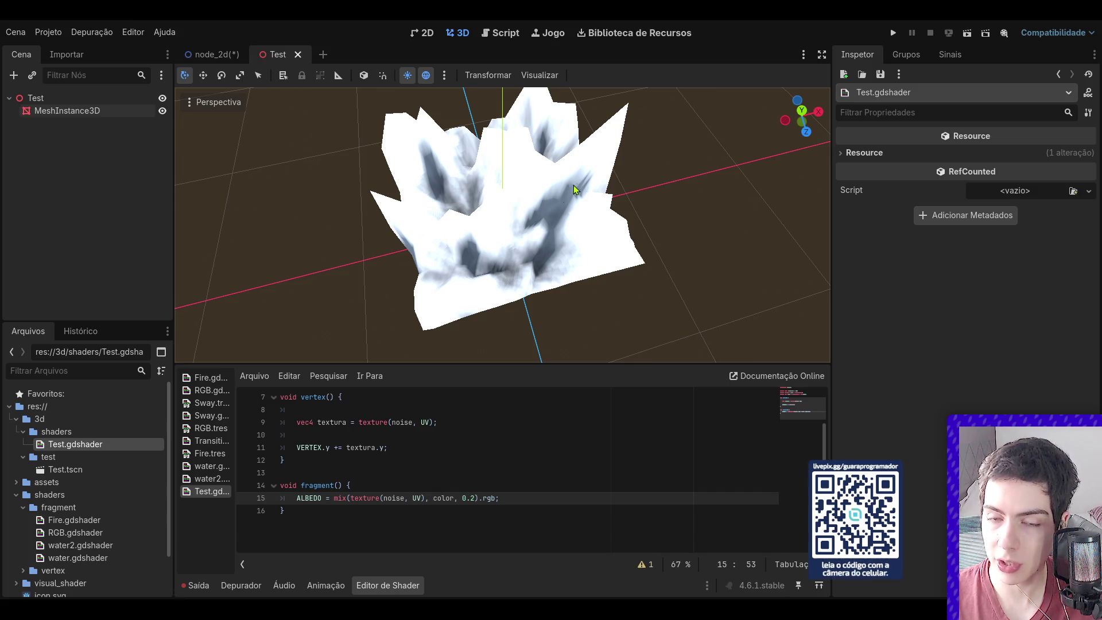
mouse_move(517, 498)
mouse_down()
mouse_move(519, 527)
mouse_move(337, 408)
mouse_up()
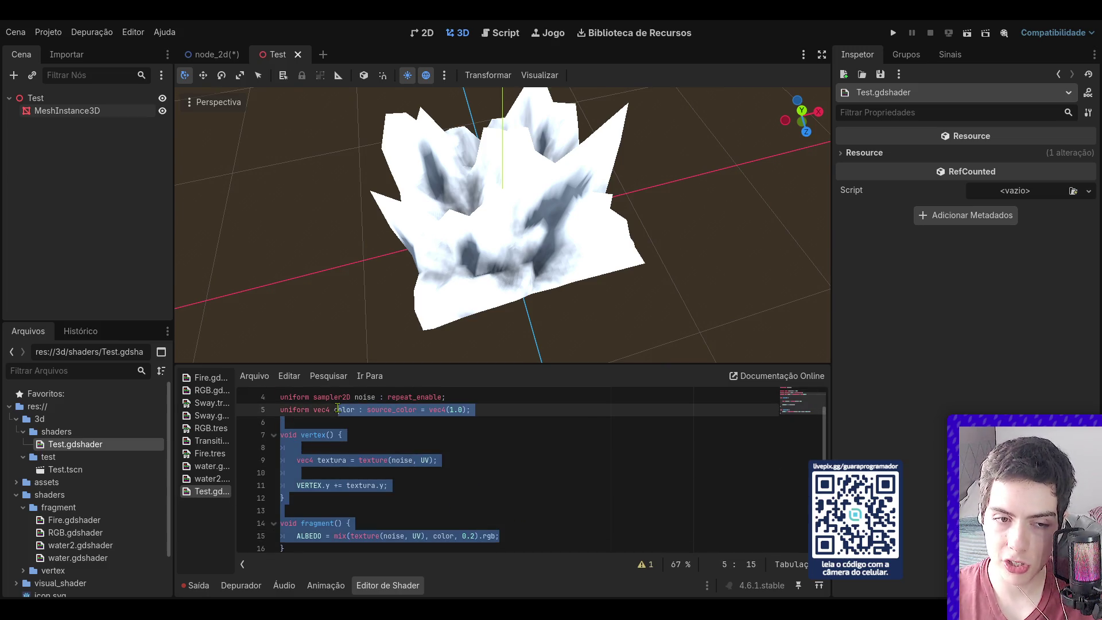
scroll(339, 408, up, 1)
key(End)
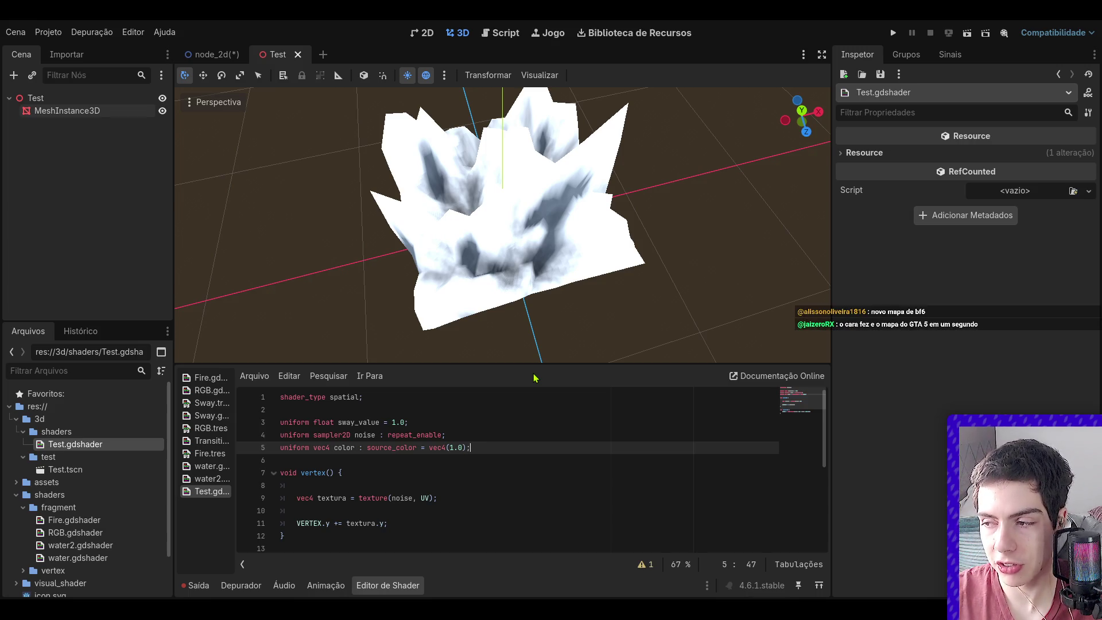
- Select the MeshInstance3D and collapse the noise texture settings to reach the Color parameter
scroll(498, 239, up, 5)
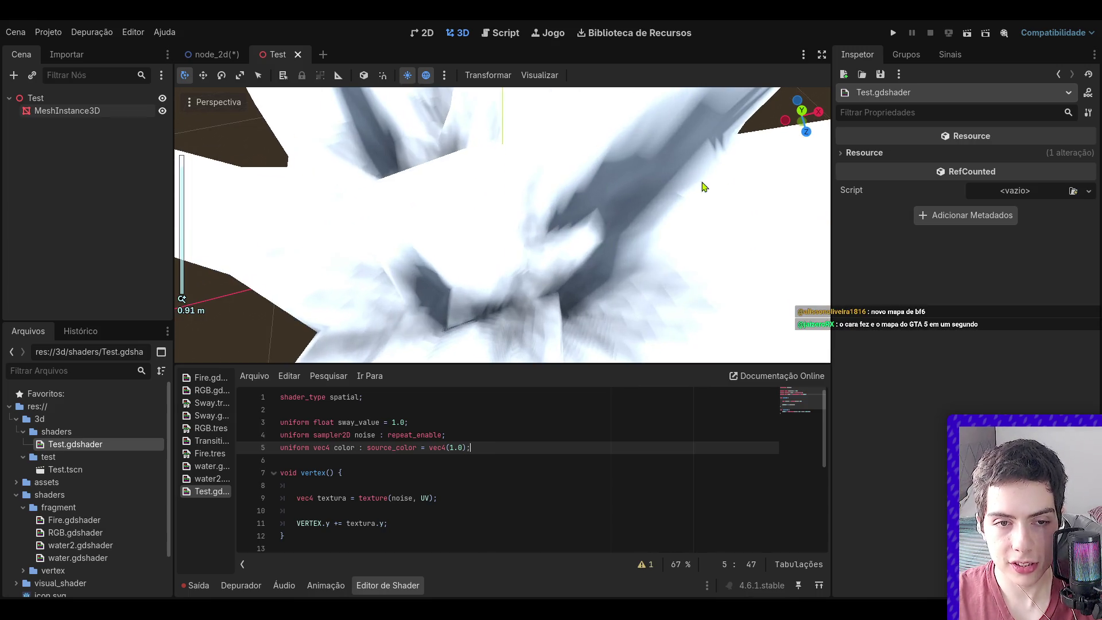
drag(790, 113, 662, 135)
scroll(660, 152, down, 5)
scroll(660, 153, up, 3)
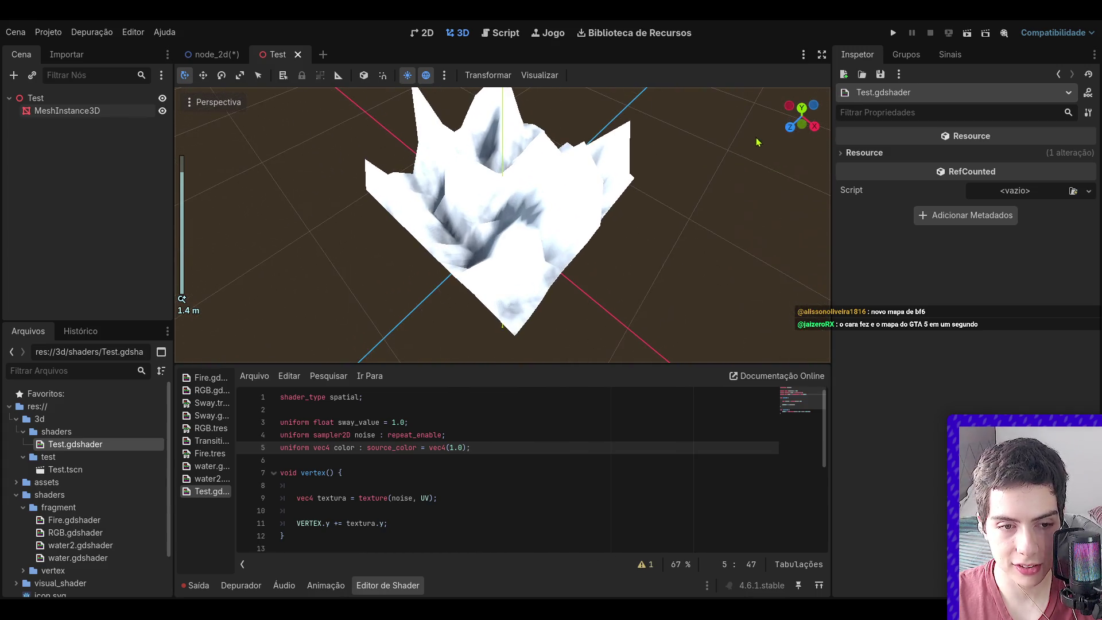
click(67, 110)
scroll(976, 344, down, 5)
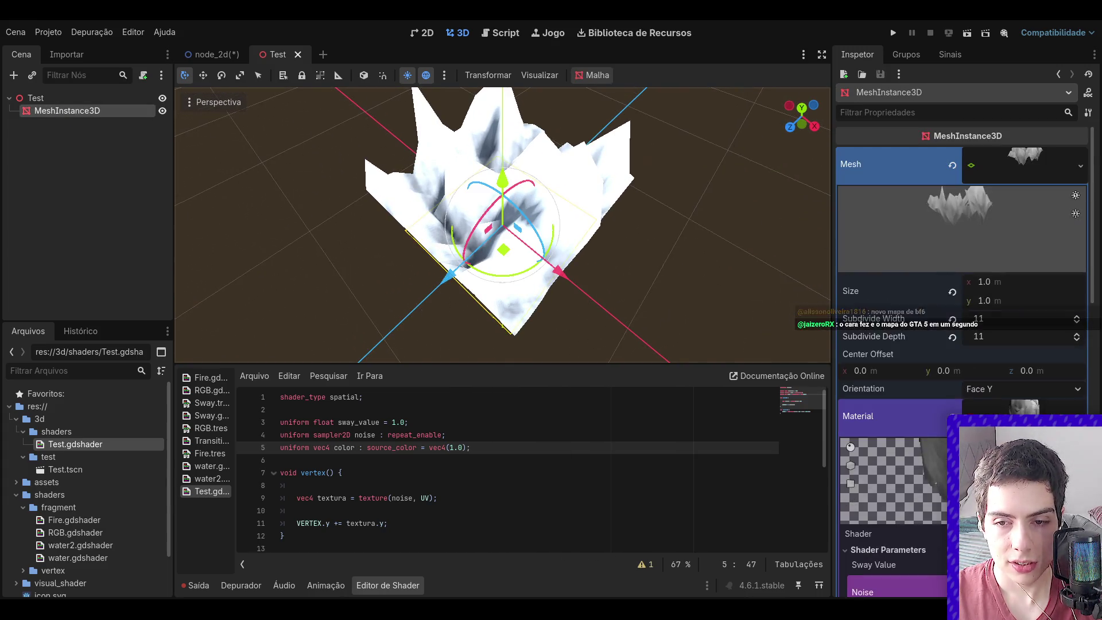
click(1024, 375)
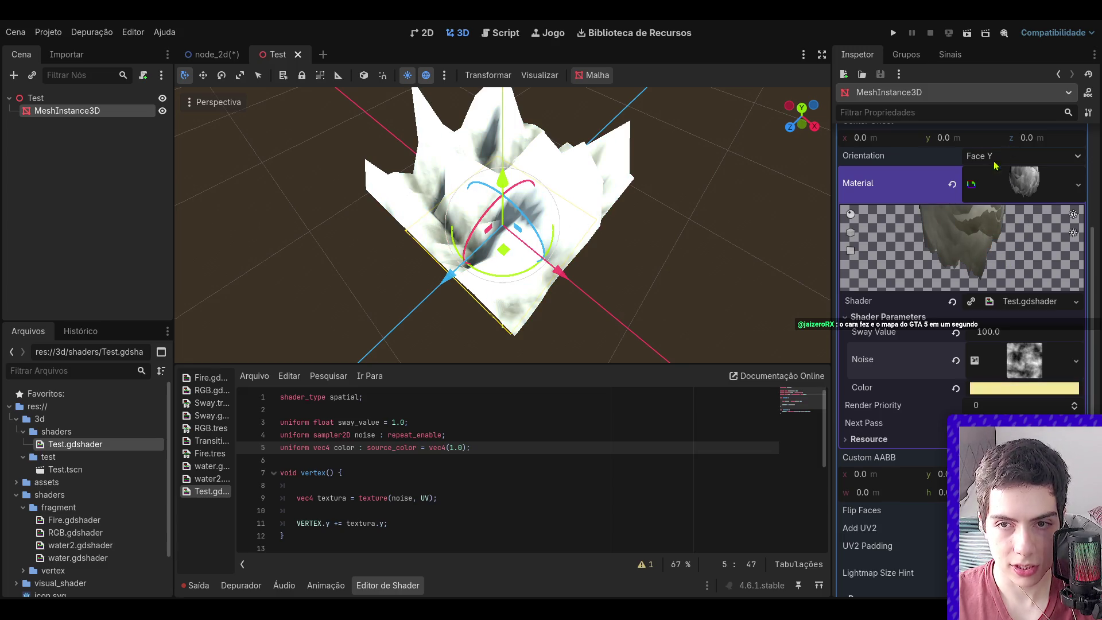
- Orbit around the purple-tinted mesh and deselect it to view it clearly
scroll(712, 235, down, 3)
mouse_move(712, 235)
mouse_down()
mouse_move(693, 237)
mouse_move(697, 198)
mouse_up()
scroll(696, 238, up, 2)
click(697, 198)
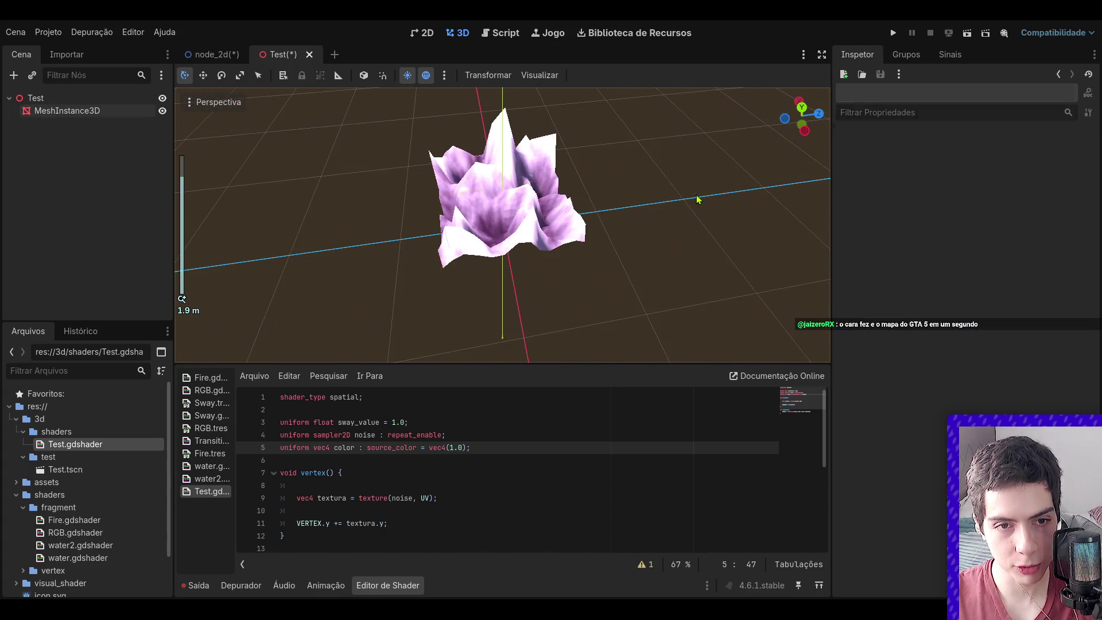
drag(726, 147, 659, 157)
- Drag the splitter upward to enlarge the shader code area, then lower the view angle
mouse_move(613, 364)
mouse_down()
mouse_move(649, 258)
mouse_move(662, 320)
mouse_up()
mouse_move(819, 122)
mouse_down()
mouse_move(799, 100)
mouse_move(805, 127)
mouse_up()
scroll(533, 178, up, 5)
- Expand the mesh's FastNoiseLite settings and try Cellular noise before returning to Simplex
click(533, 182)
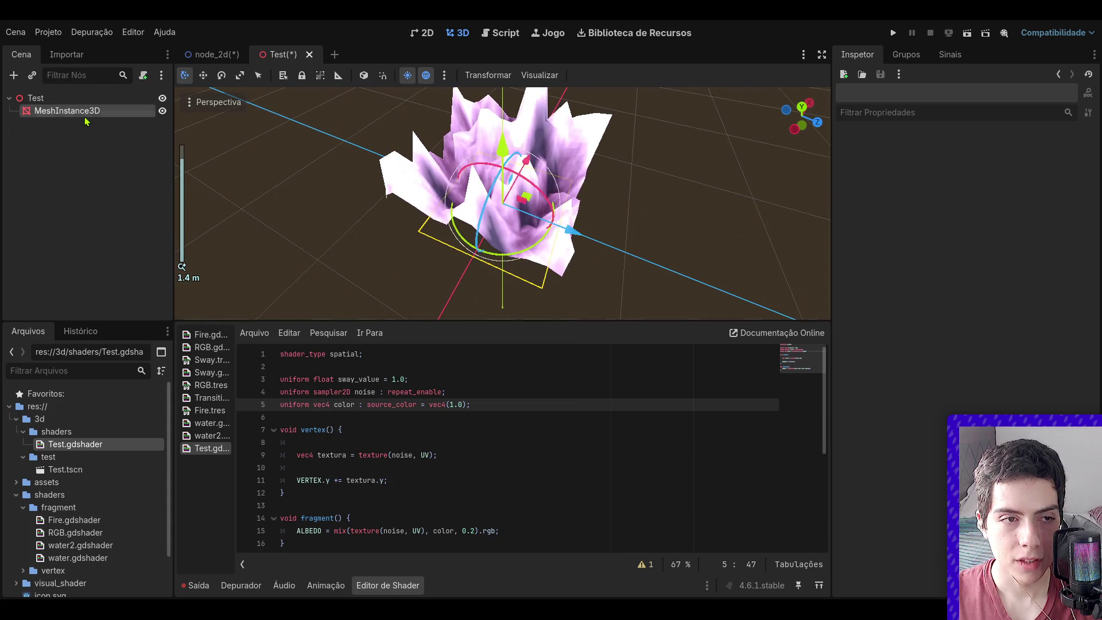
click(1024, 408)
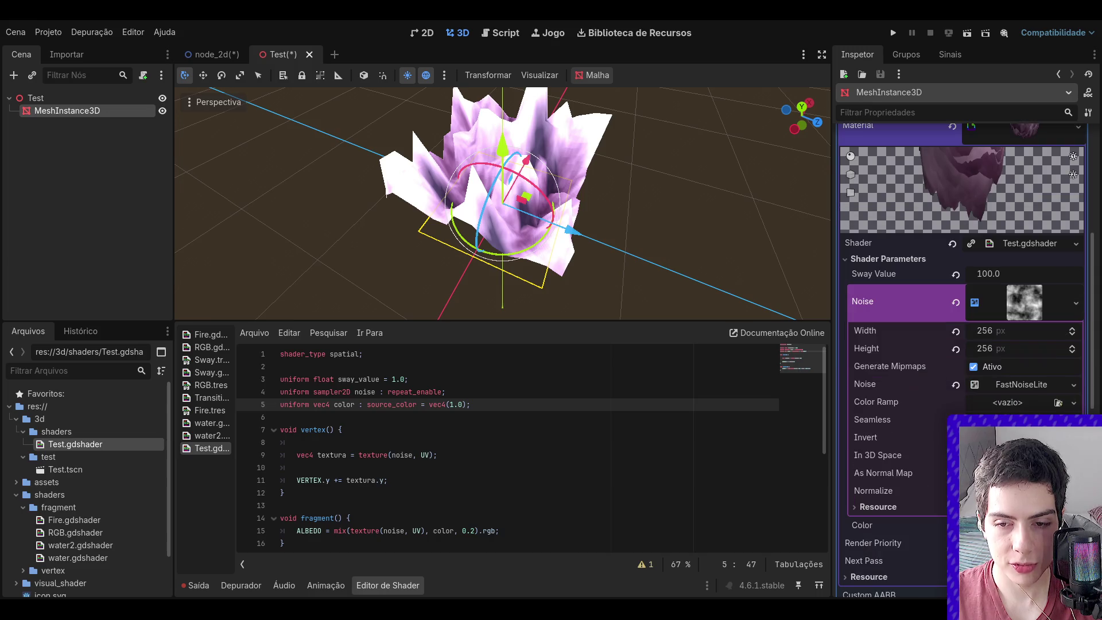
click(1024, 385)
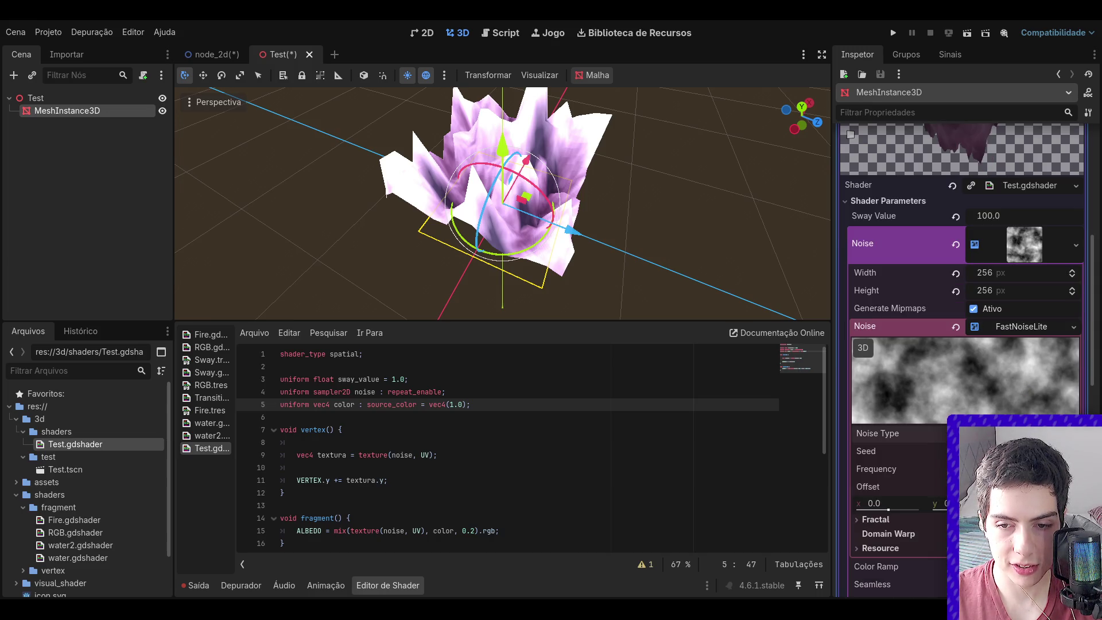
click(1022, 433)
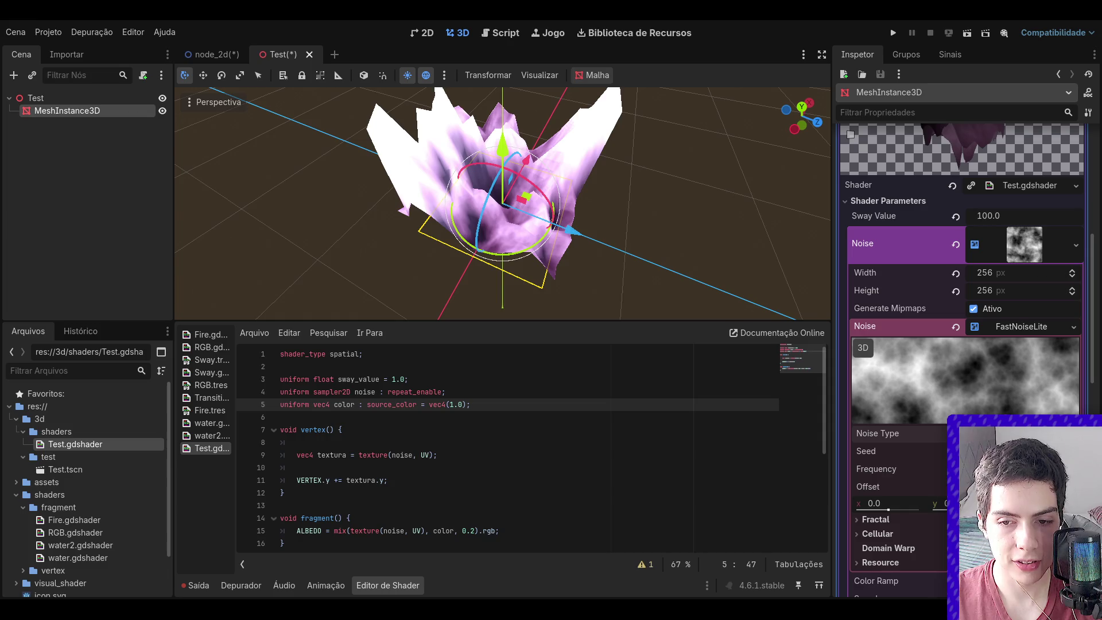
click(1021, 482)
drag(1022, 468, 1022, 469)
scroll(1021, 469, down, 3)
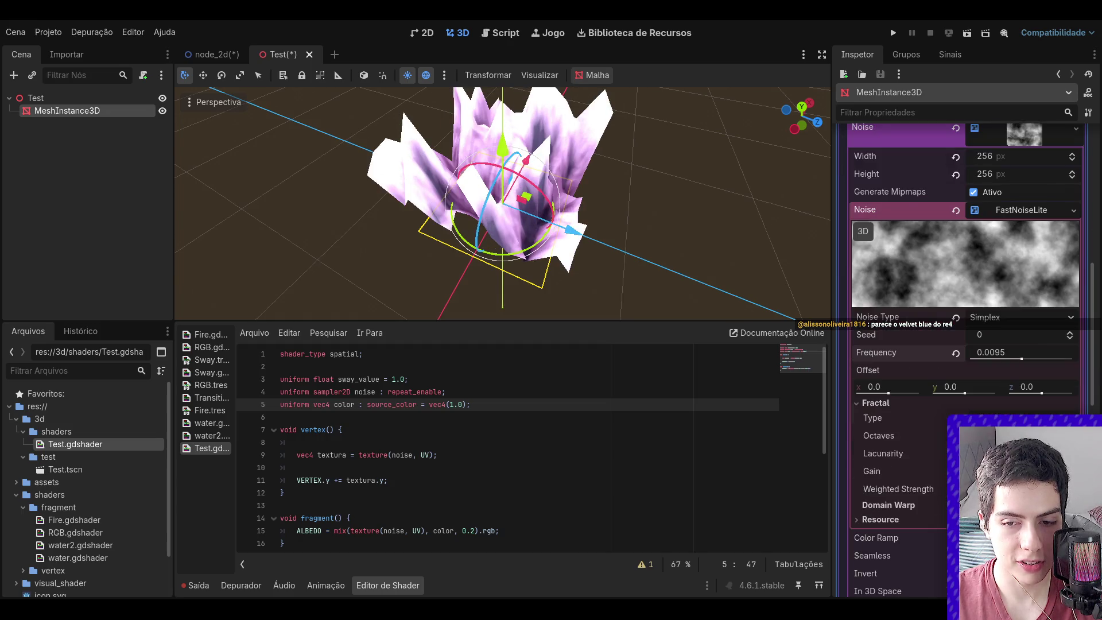
- Try the Ping Pong and None fractal types, then return to FBM
click(999, 459)
click(1010, 418)
click(995, 485)
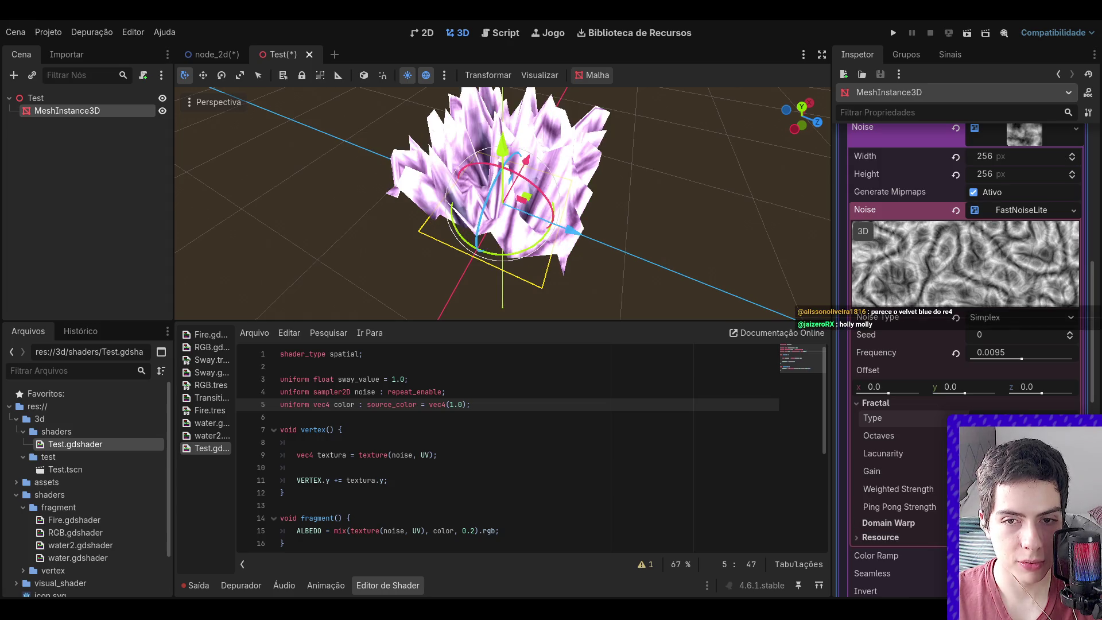
drag(802, 118, 816, 110)
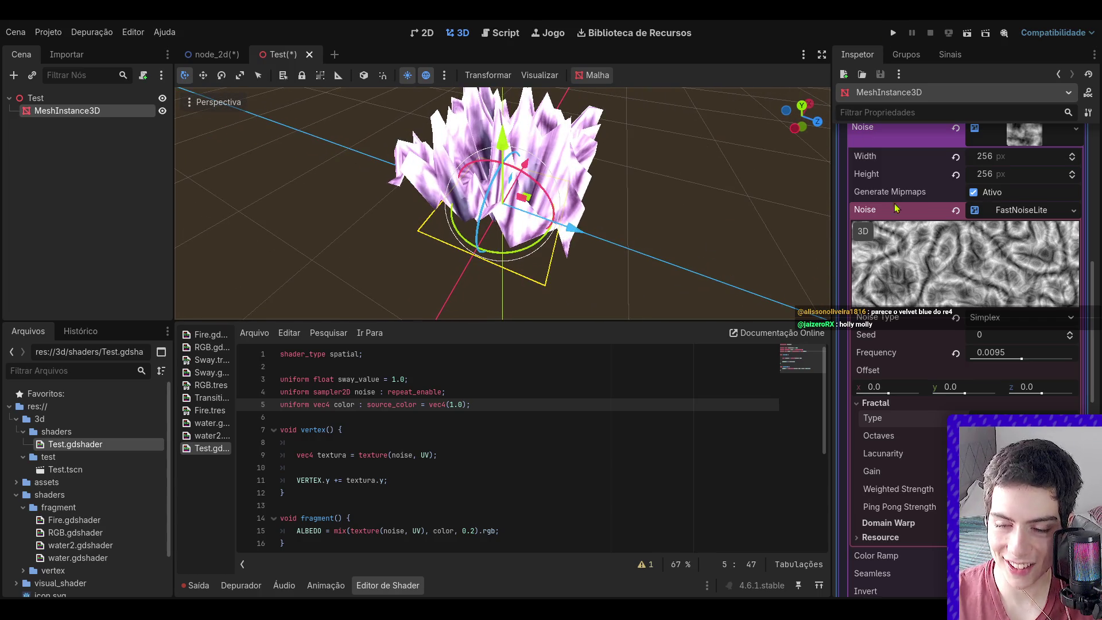
click(1010, 418)
click(1007, 431)
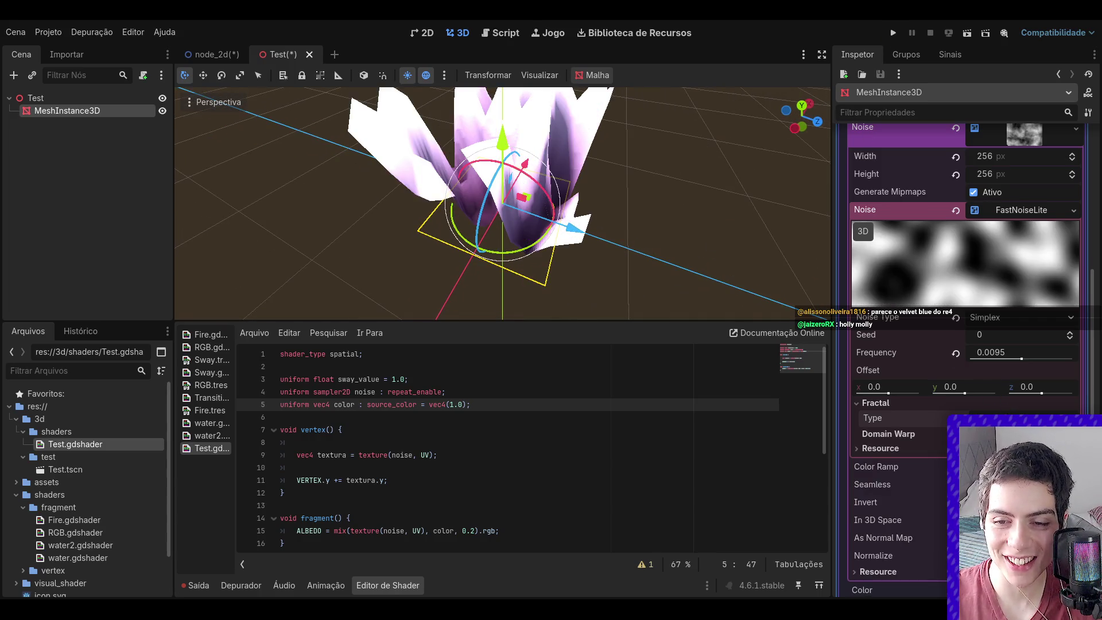
click(1010, 418)
click(1010, 443)
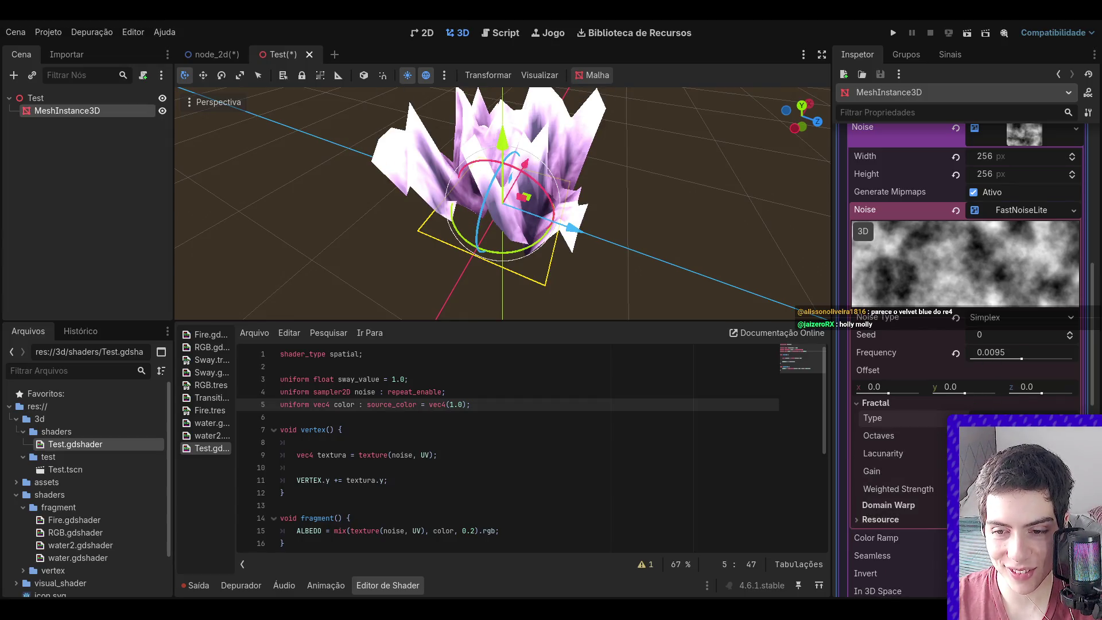
- Enable domain warp and set the noise frequency to 0.0081
click(888, 505)
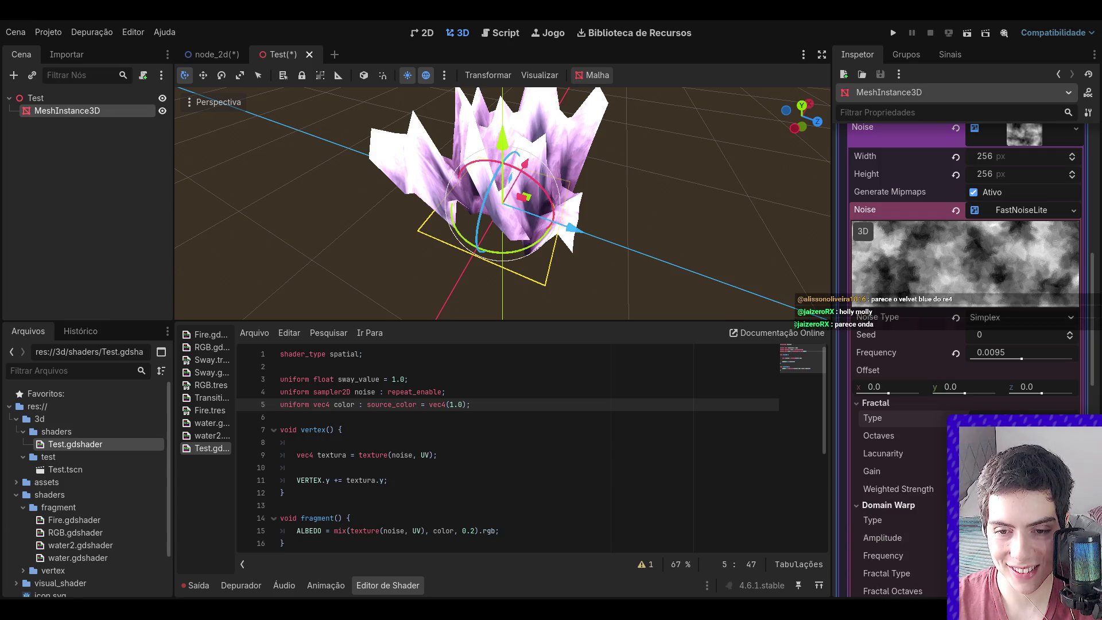
scroll(977, 339, down, 3)
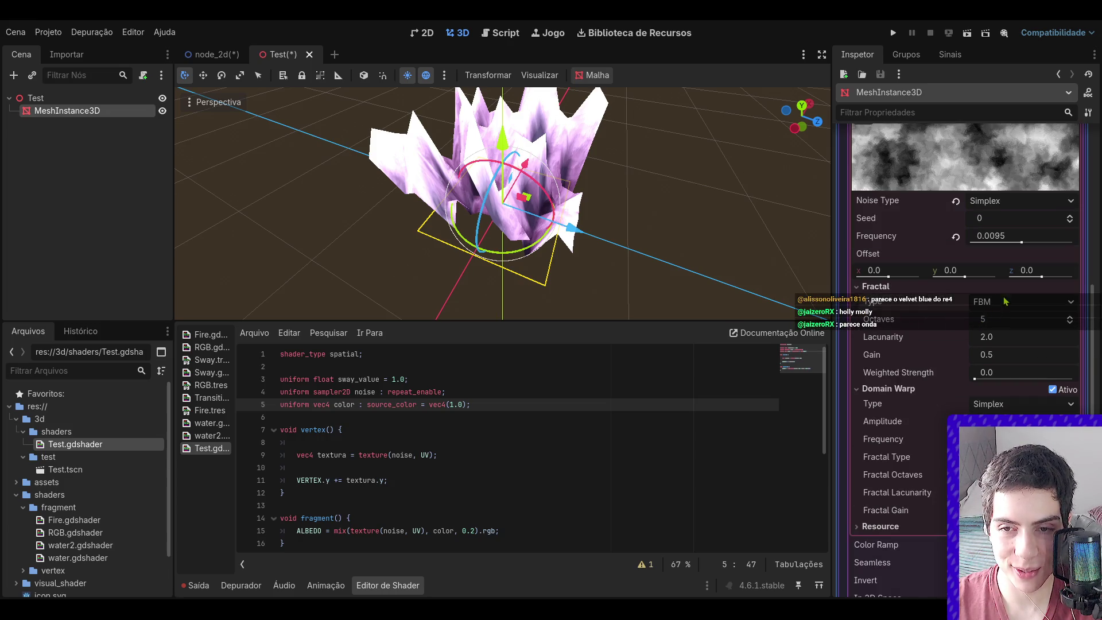
mouse_move(1021, 242)
mouse_down()
mouse_move(1063, 253)
mouse_move(1028, 259)
mouse_up()
click(795, 214)
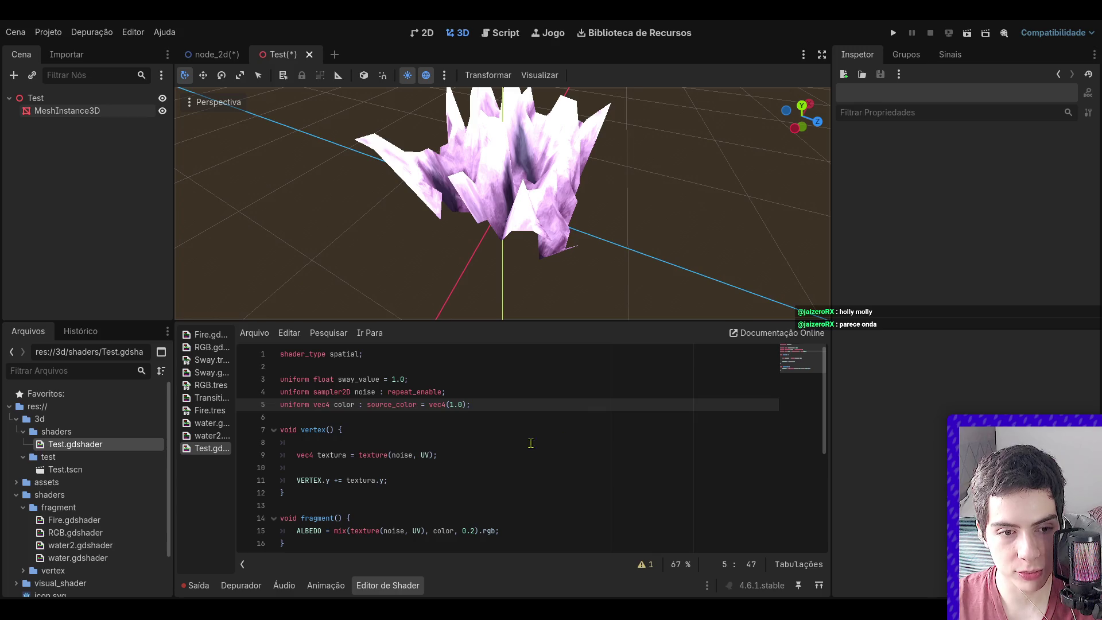
- Multiply the line 11 height by sin(TIME) and save to preview the animation
drag(384, 480, 361, 479)
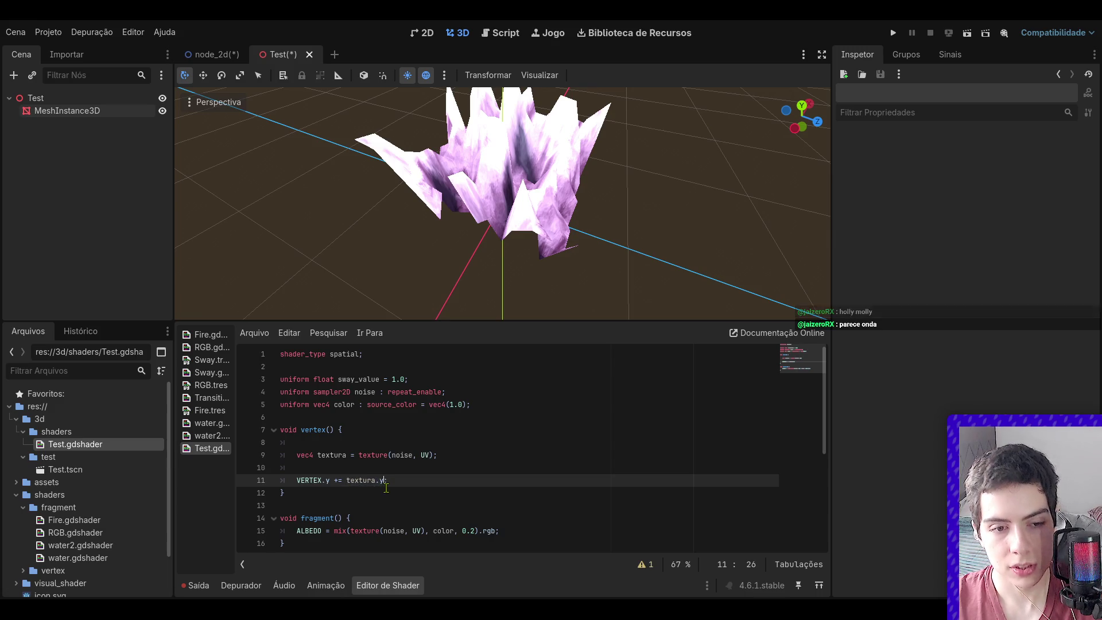
text(*)
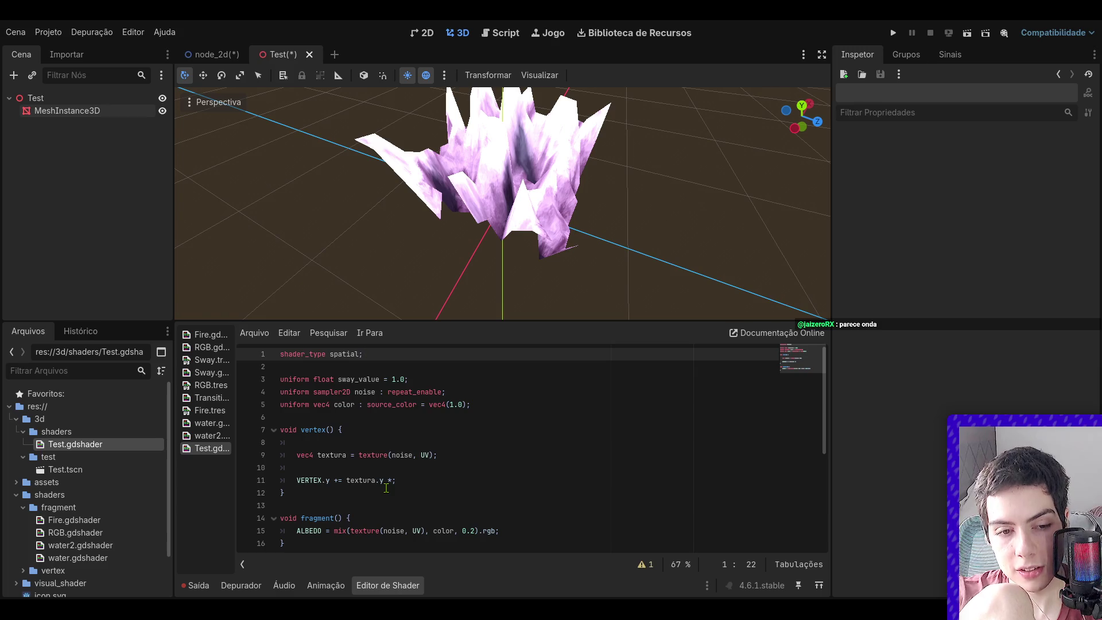
click(388, 482)
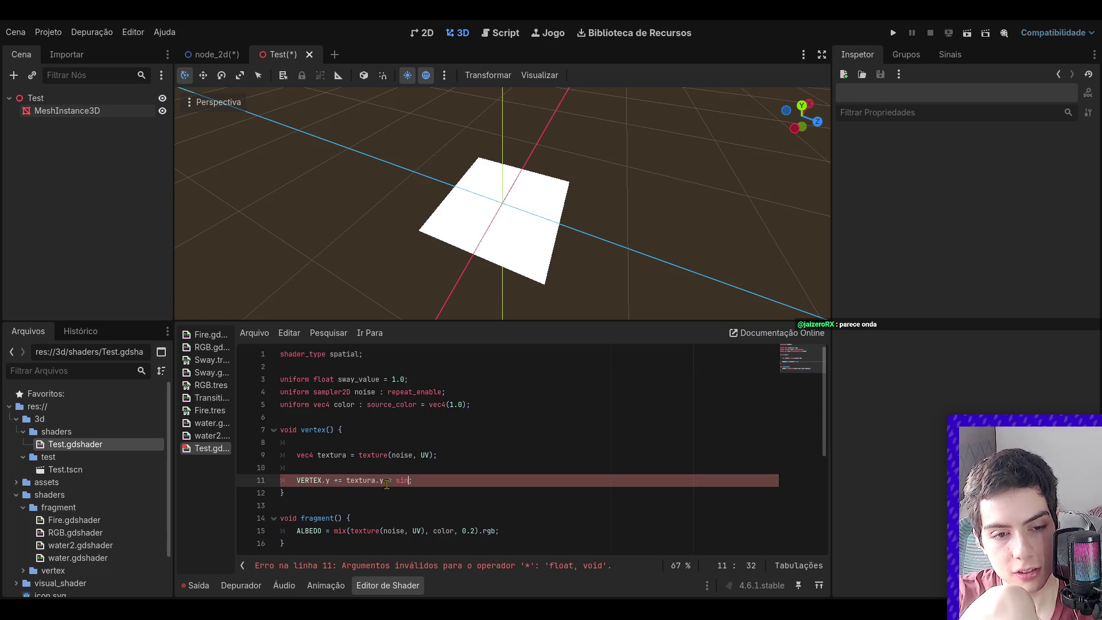
text((TIM)
text(E)
key(ctrl+s)
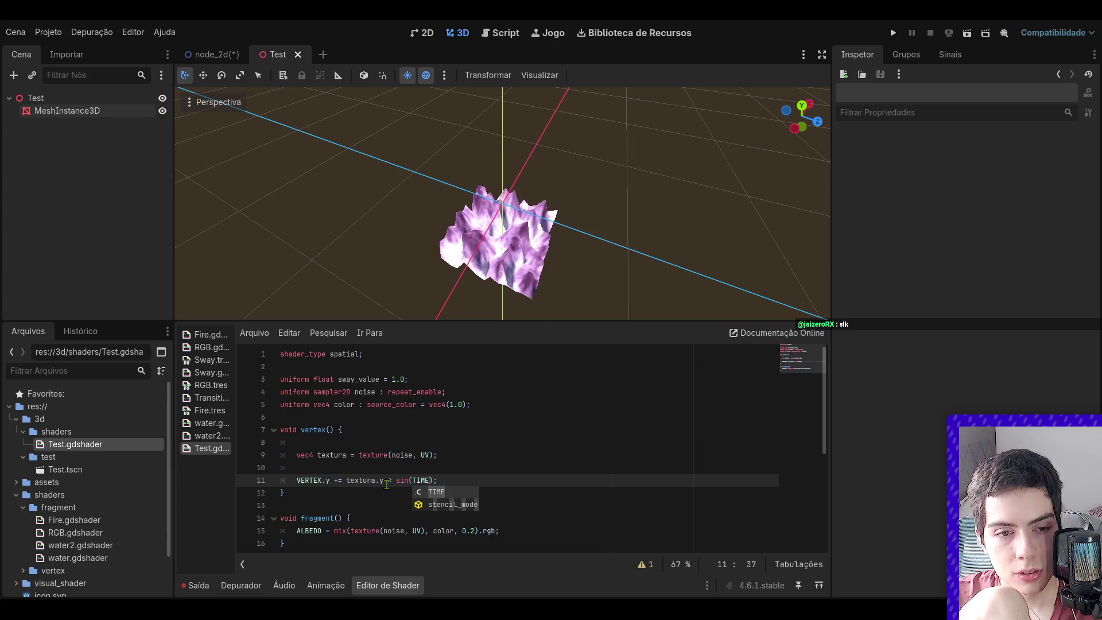
- Delete the sin(TIME) multiplier so height is the noise alone, and save
drag(436, 484, 386, 480)
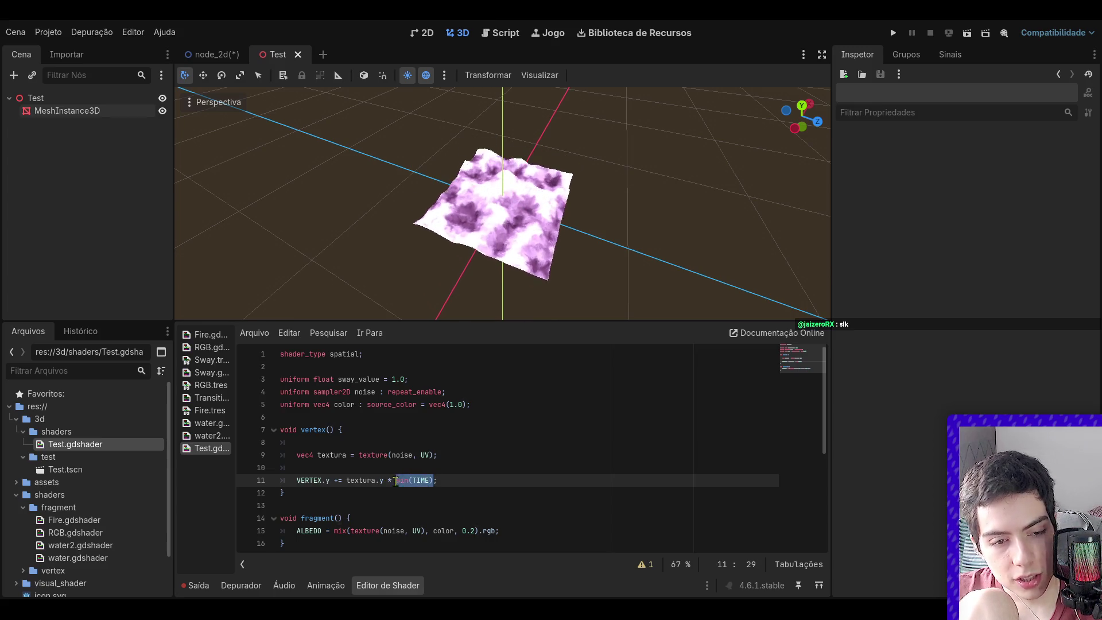
key(BackSpace)
click(421, 488)
key(ctrl+s)
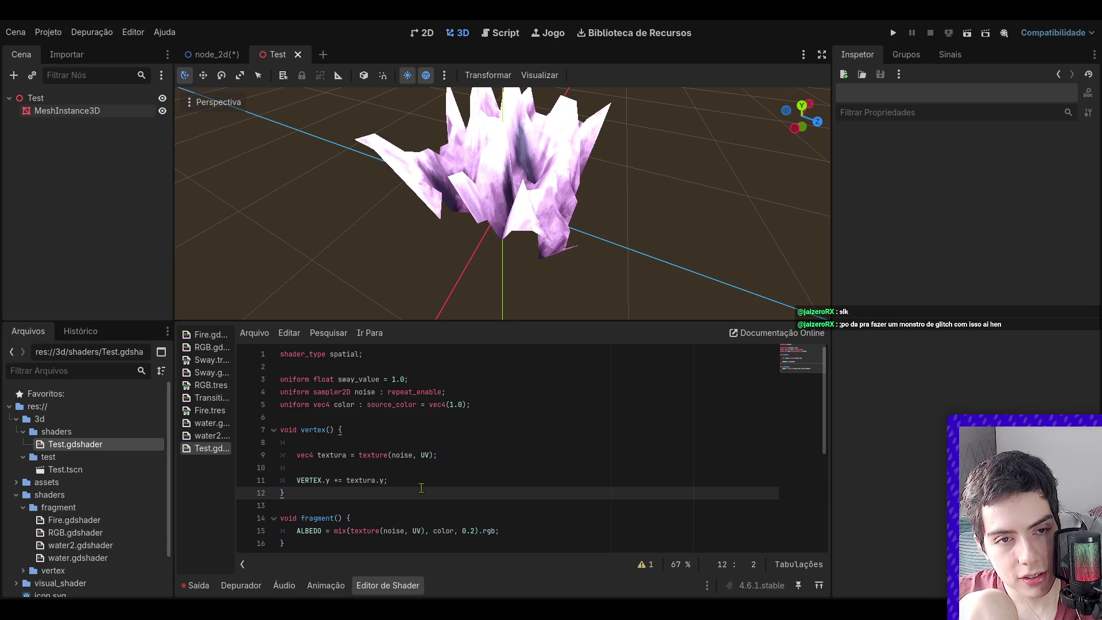
click(417, 483)
key(Return)
text(VER)
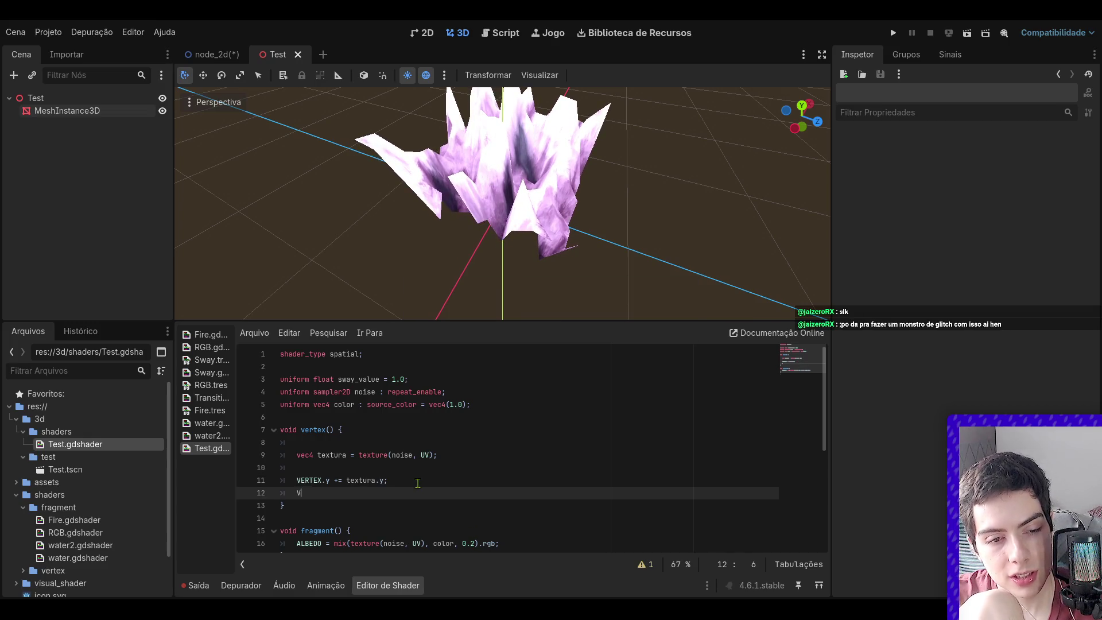
key(Return)
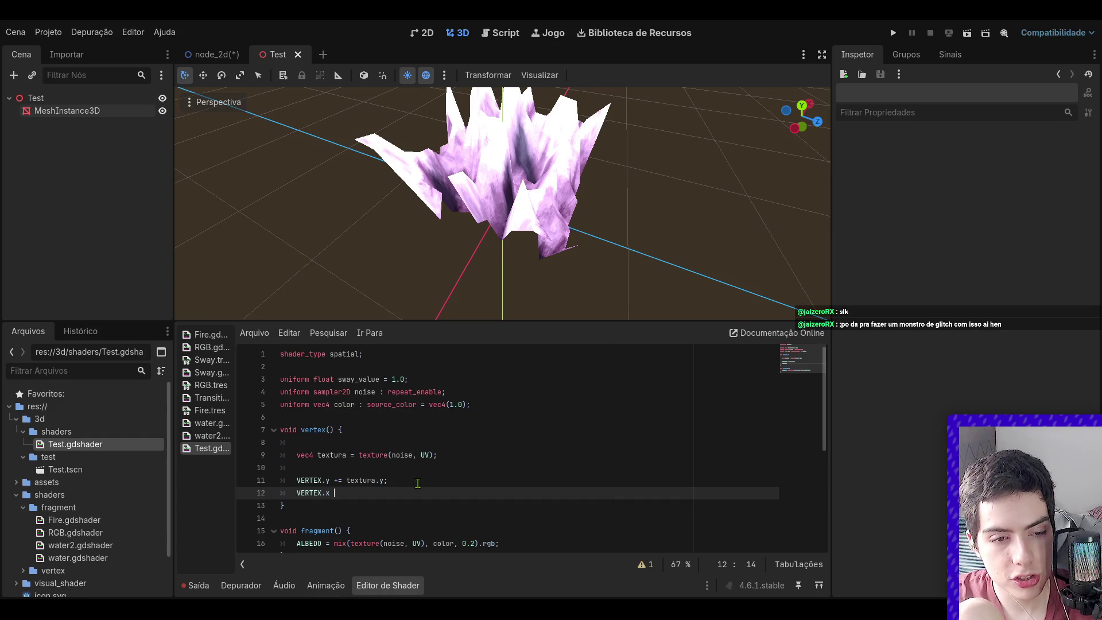
text(+= sin(ti)
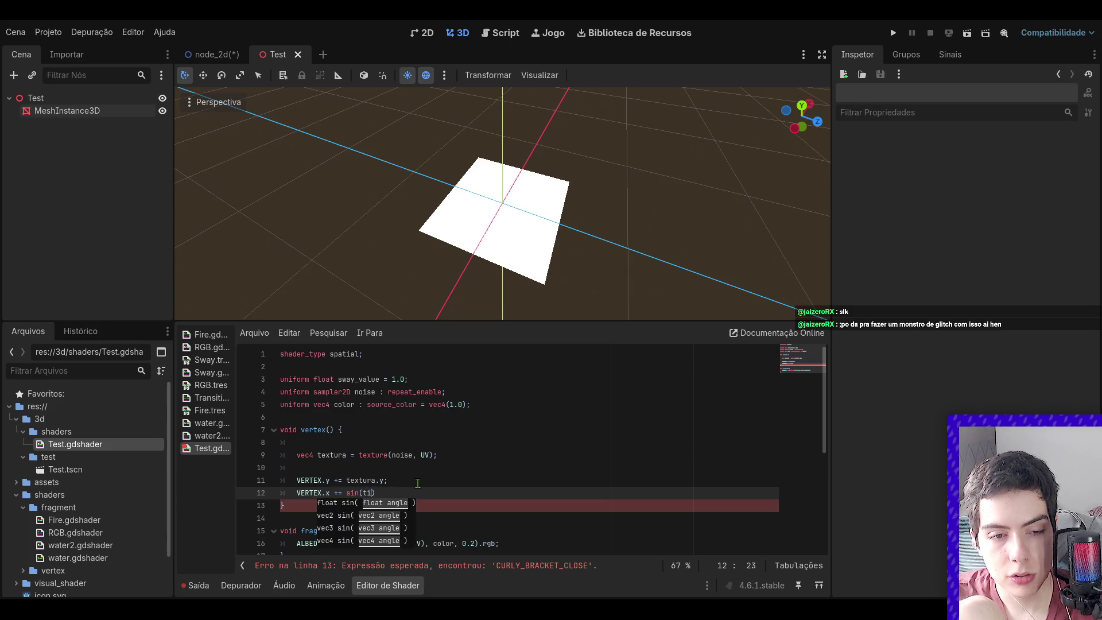
text(TIME)
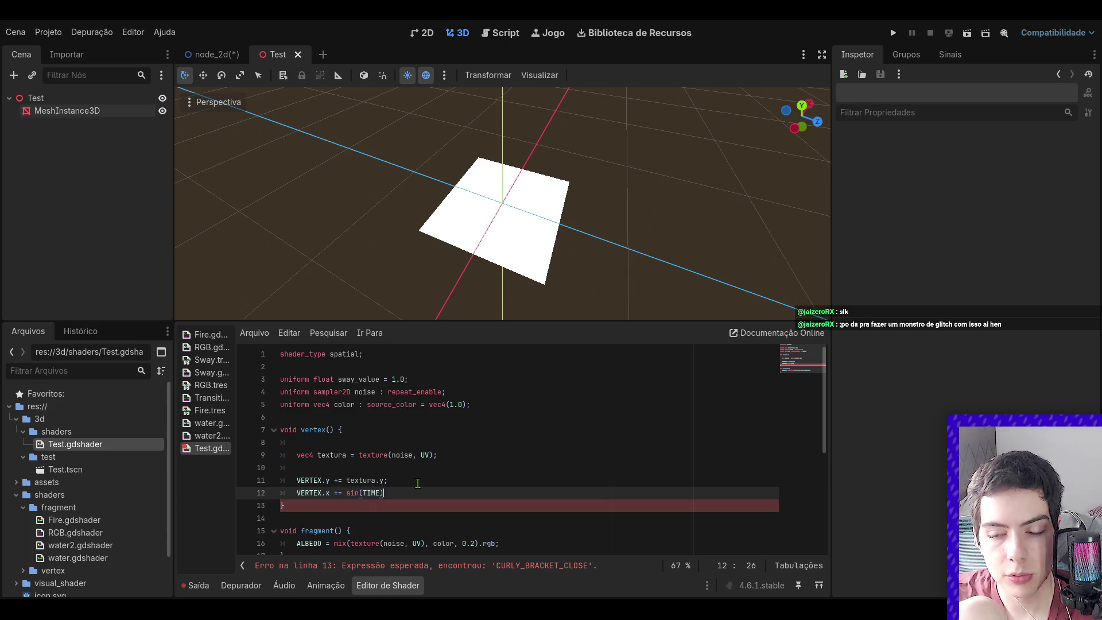
text(.)
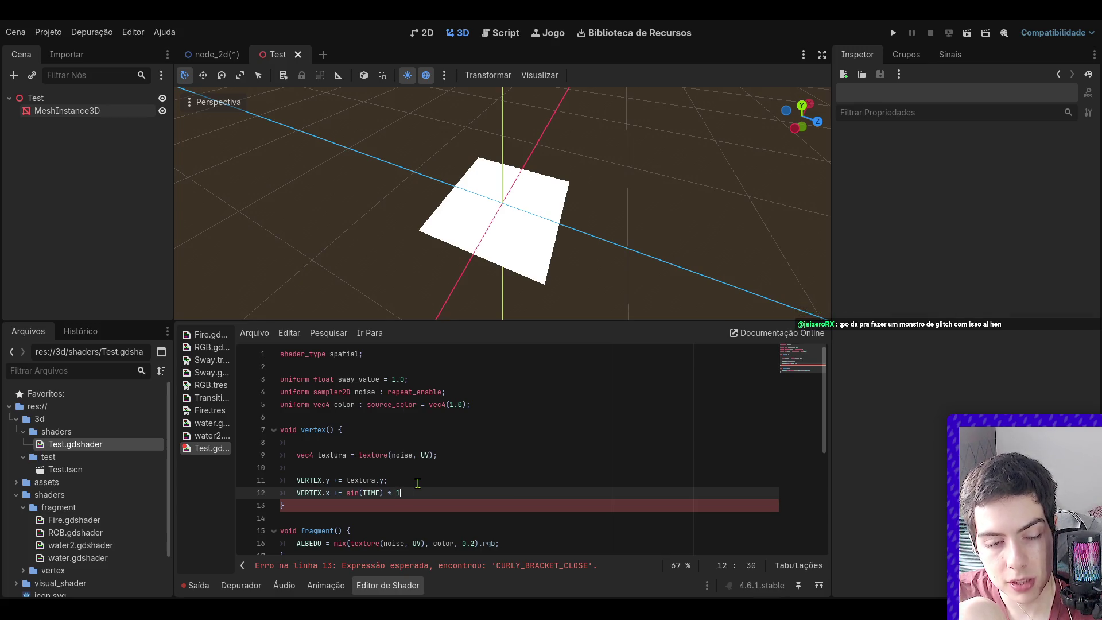
text(3;)
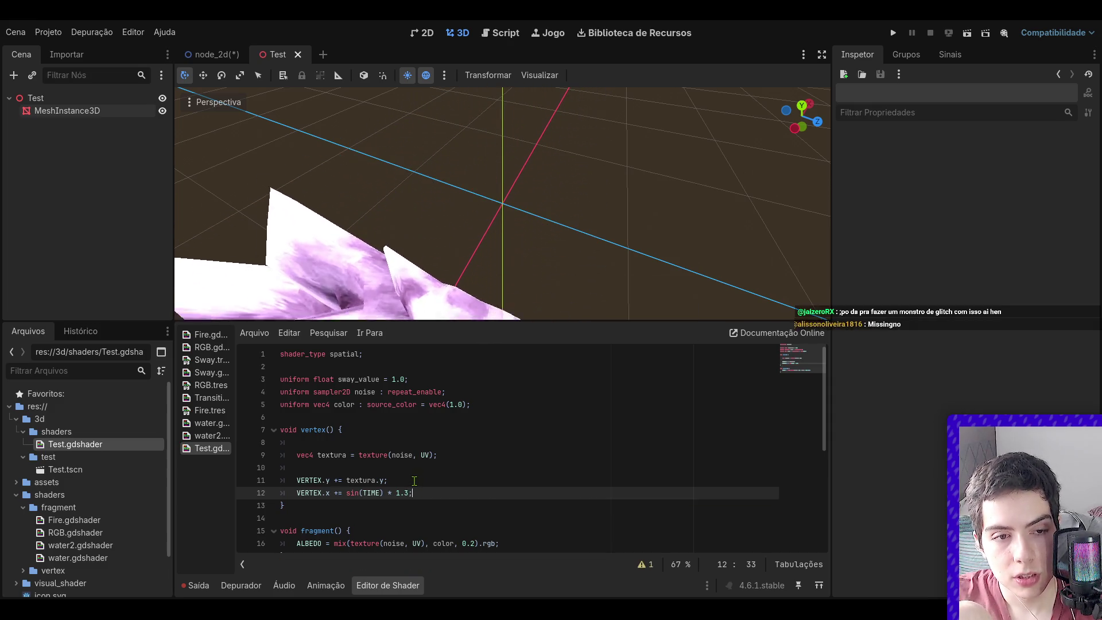
drag(413, 493, 270, 492)
key(BackSpace)
key(BackSpace)
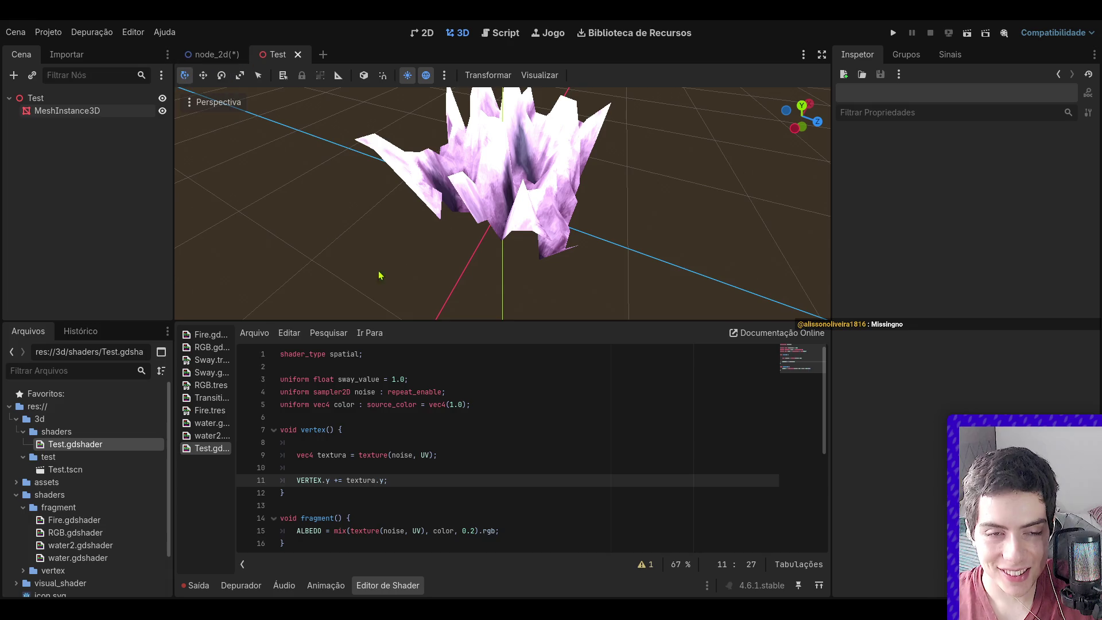
drag(802, 115, 804, 123)
scroll(661, 229, down, 3)
scroll(504, 249, up, 6)
scroll(470, 254, down, 4)
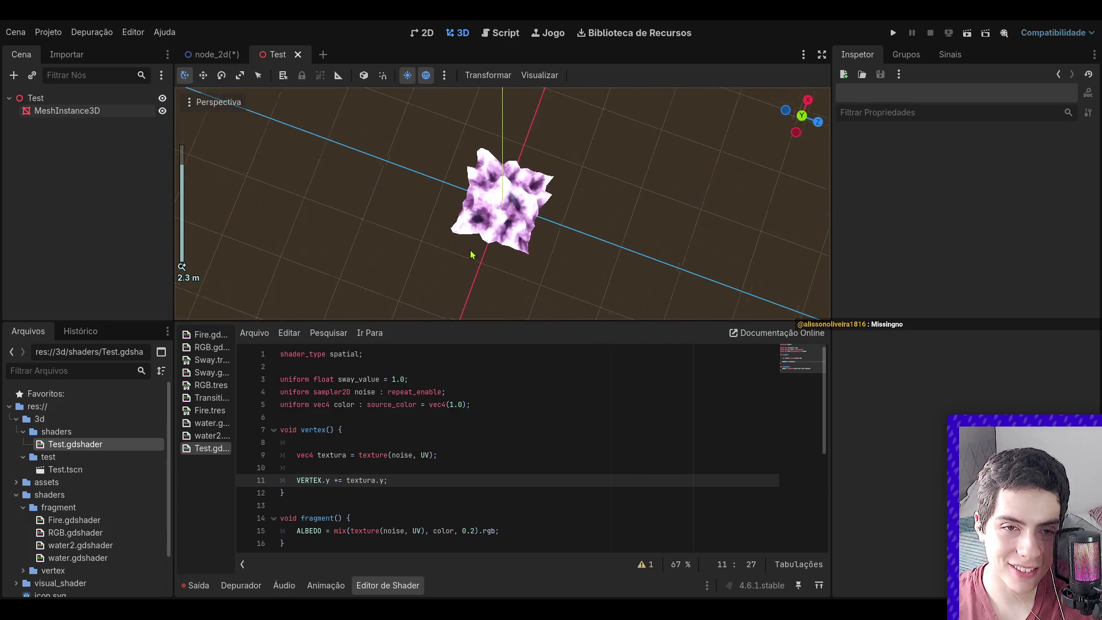
mouse_move(799, 111)
mouse_down()
mouse_move(805, 121)
mouse_move(808, 107)
mouse_up()
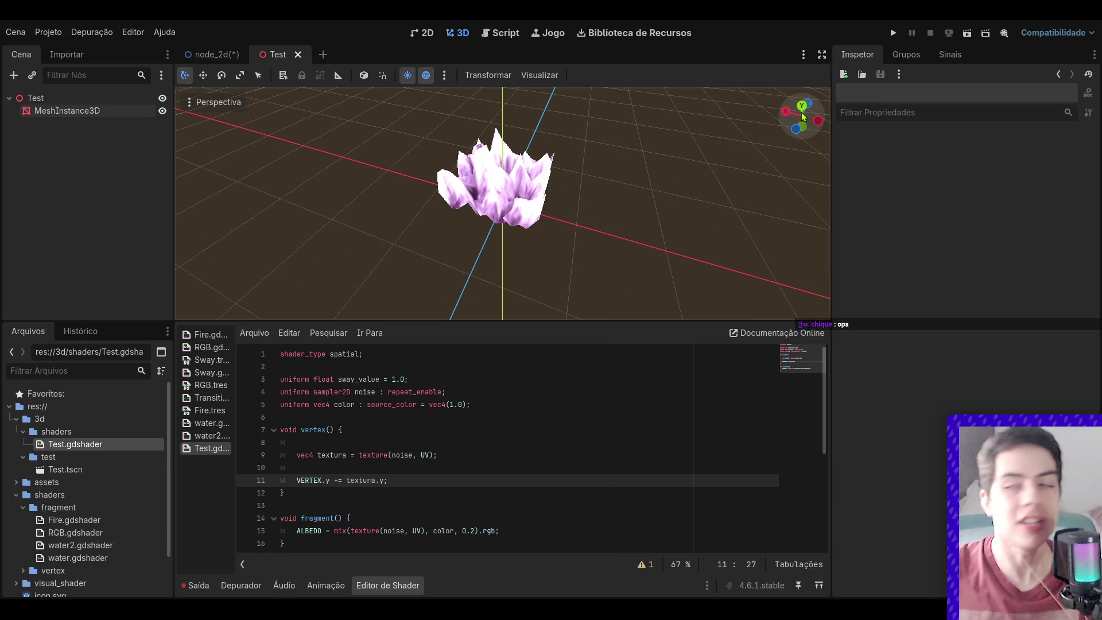
drag(802, 114, 715, 150)
scroll(624, 152, up, 5)
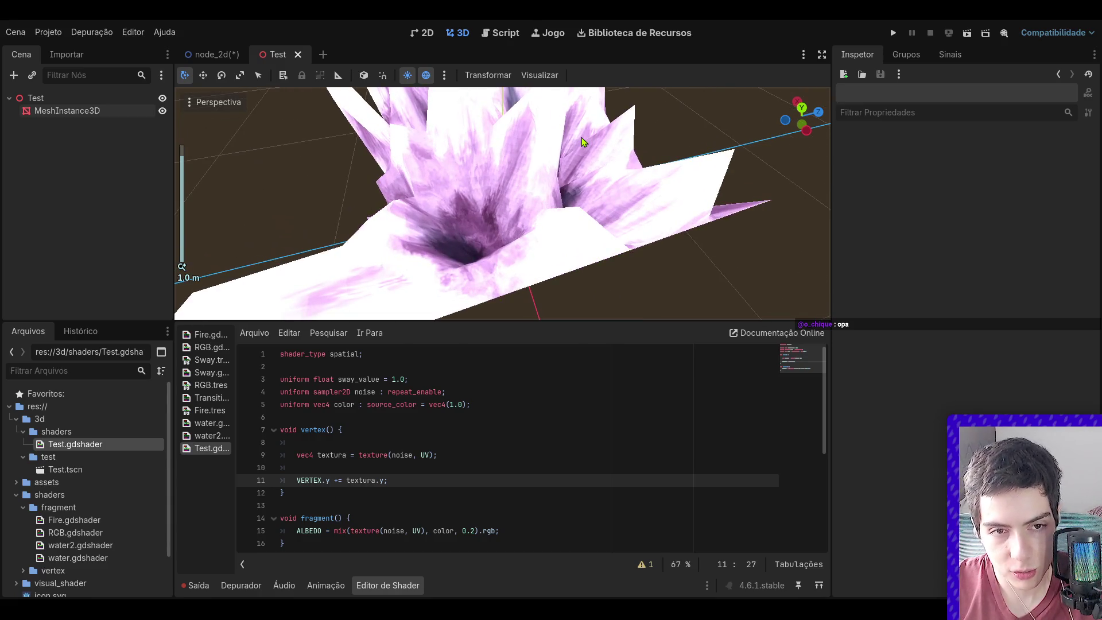
scroll(608, 146, down, 5)
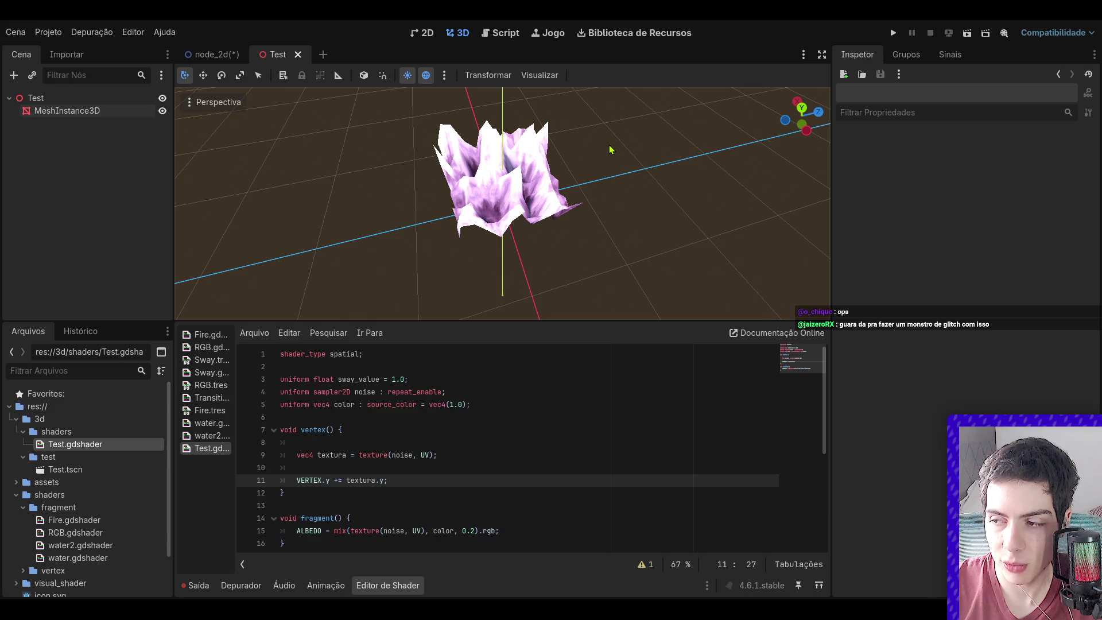
mouse_move(802, 117)
mouse_down()
mouse_move(772, 97)
mouse_move(772, 140)
mouse_up()
- Select MeshInstance3D, scroll its Inspector, then deselect and orbit around the mesh
click(100, 110)
scroll(992, 308, up, 5)
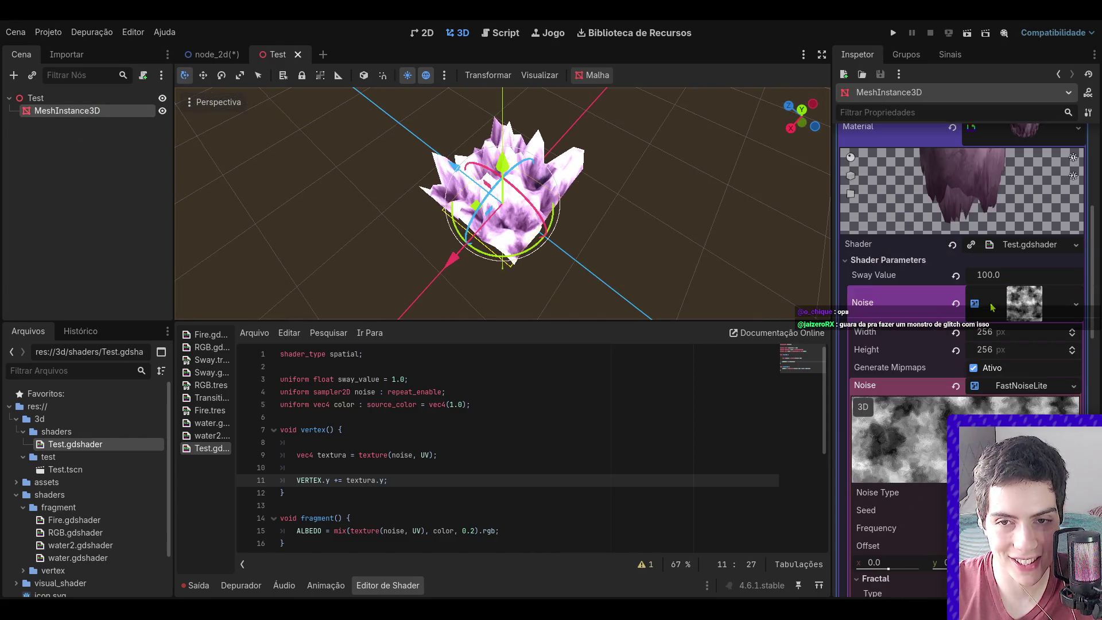
scroll(992, 307, up, 5)
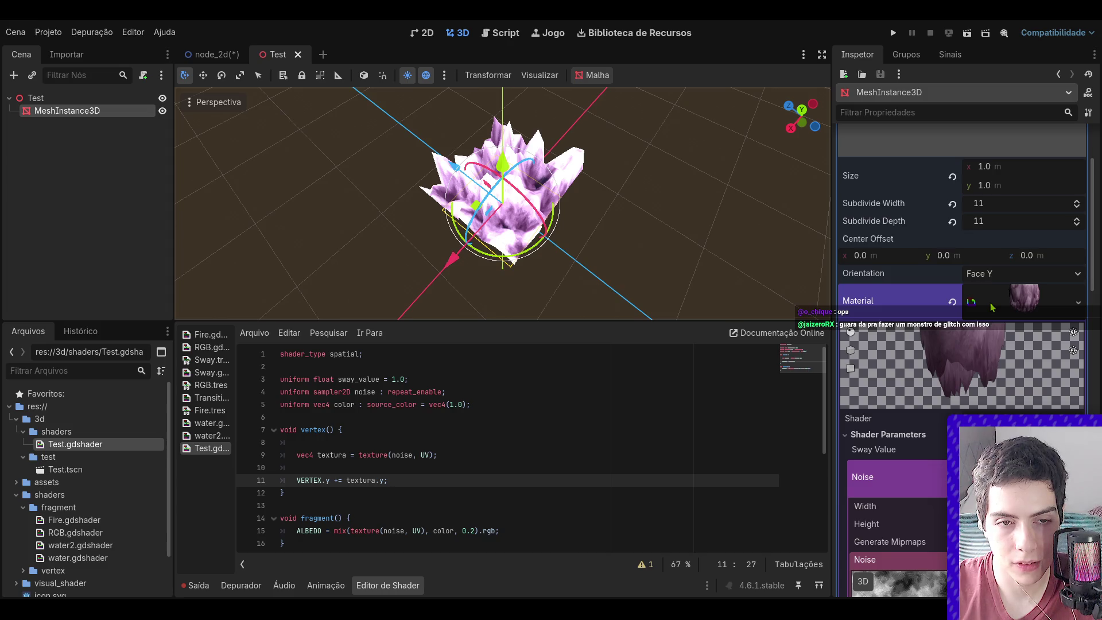
click(637, 169)
drag(637, 169, 717, 175)
scroll(621, 160, up, 5)
scroll(621, 160, down, 3)
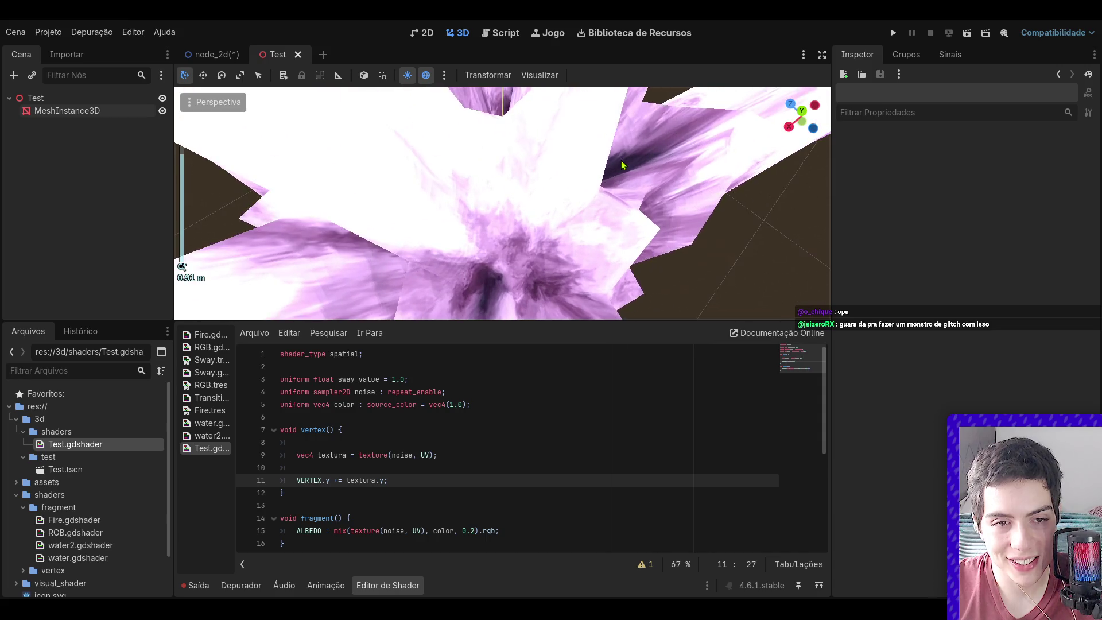
- Reselect the mesh to show its 11-by-11 subdivided plane properties and orbit the crystal cluster
click(562, 317)
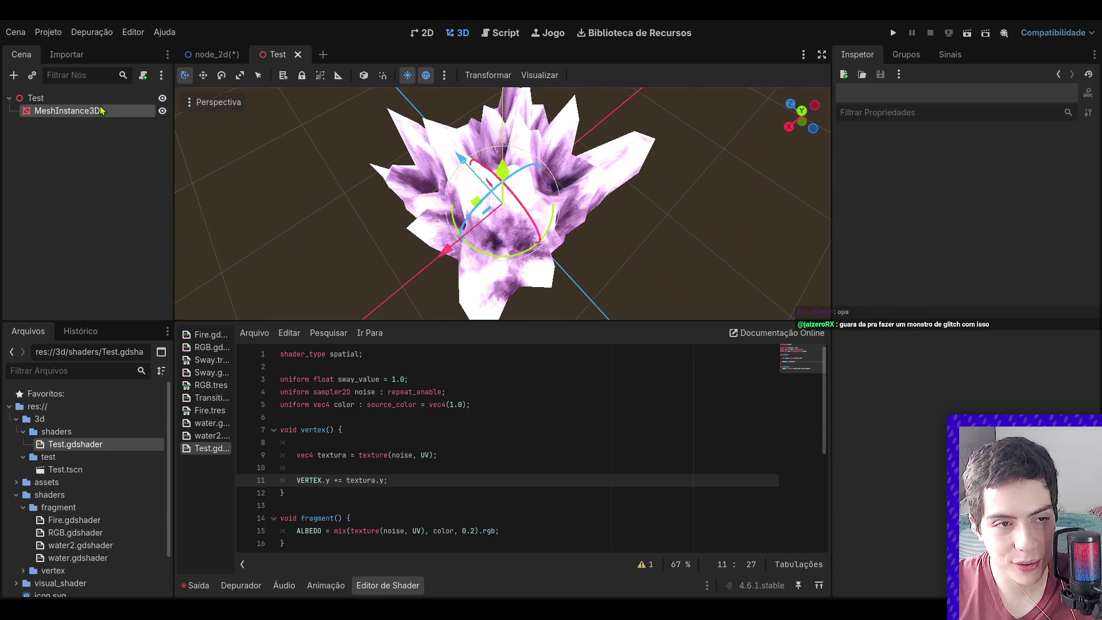
drag(796, 131, 752, 131)
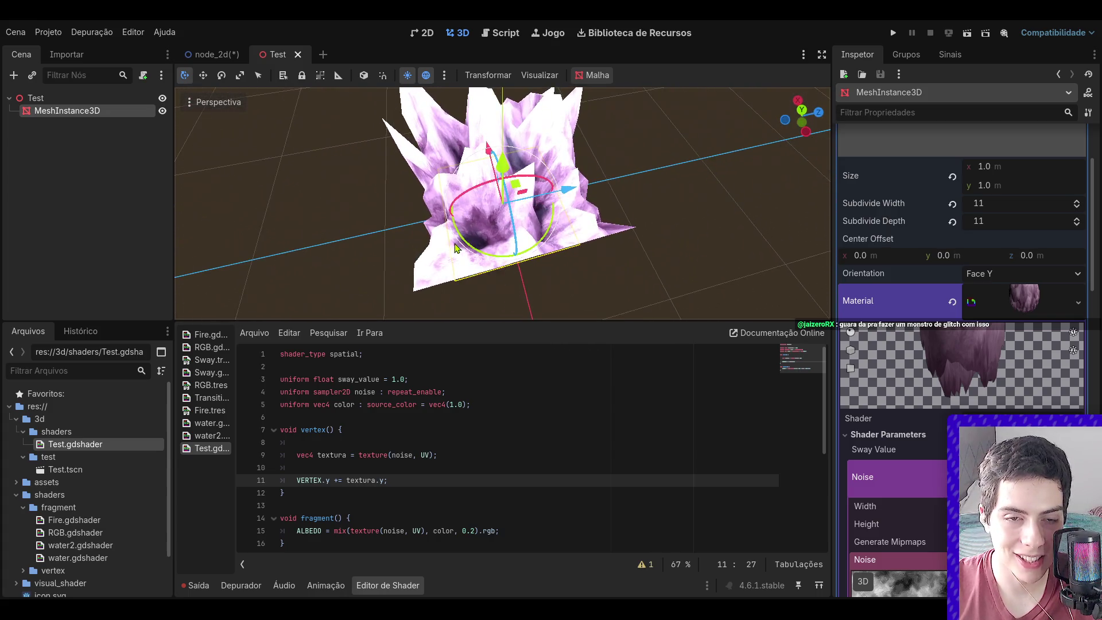
scroll(481, 244, up, 5)
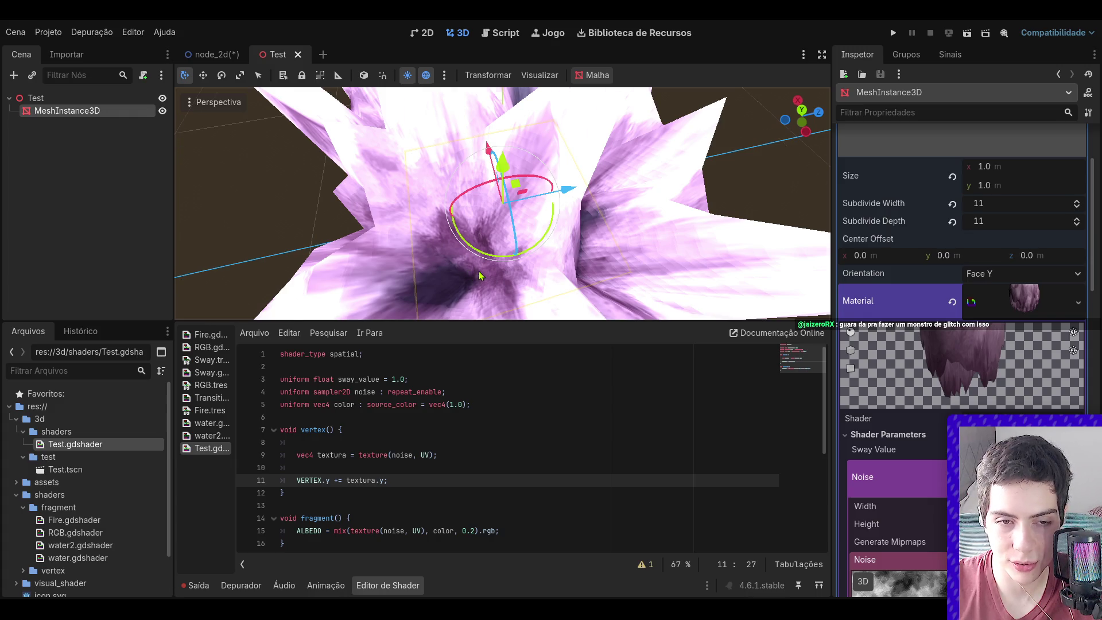
scroll(478, 271, down, 4)
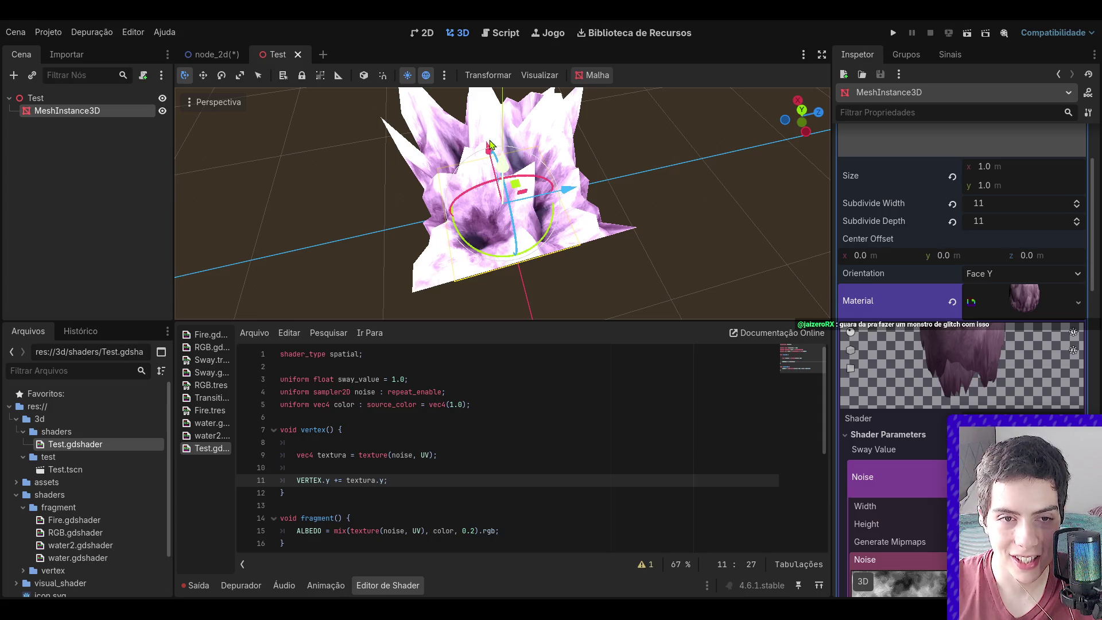
drag(801, 114, 771, 126)
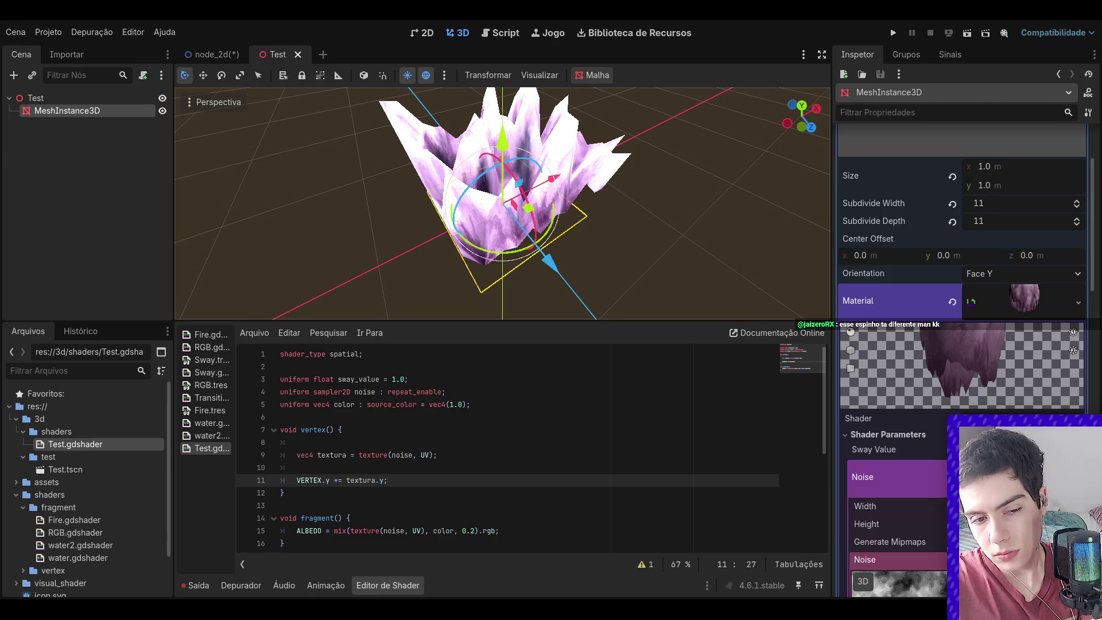
scroll(505, 447, down, 3)
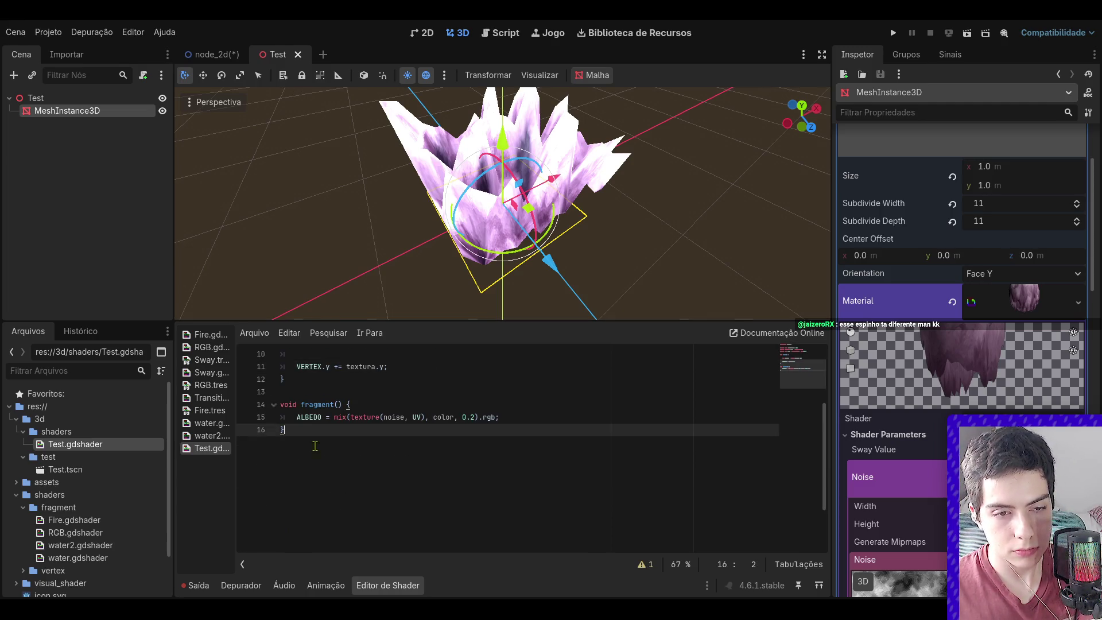
drag(315, 445, 274, 406)
click(500, 493)
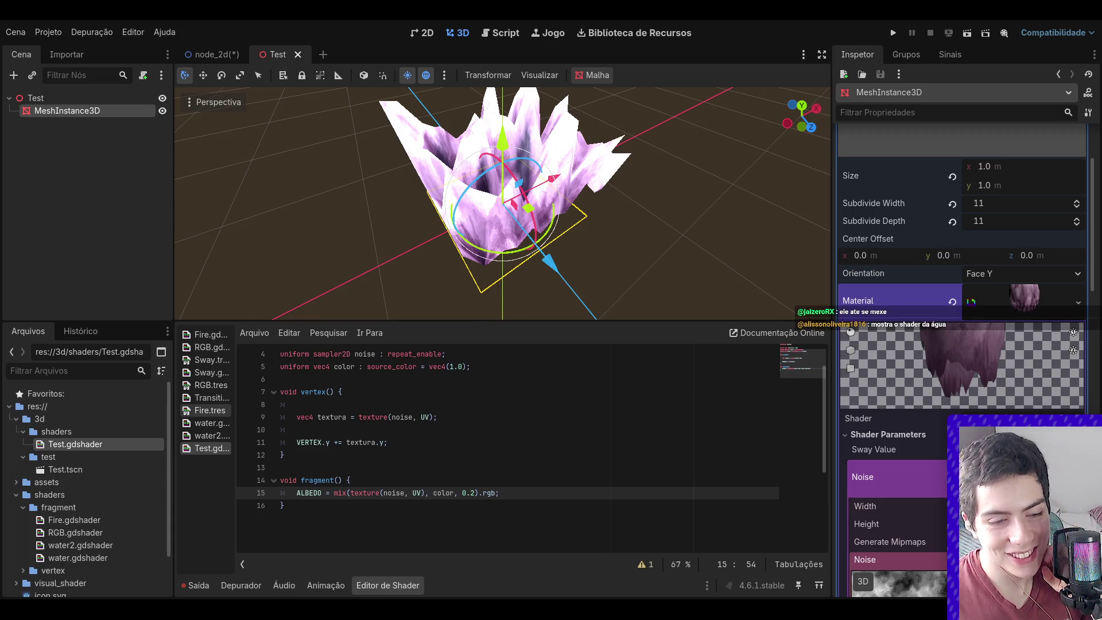
click(213, 54)
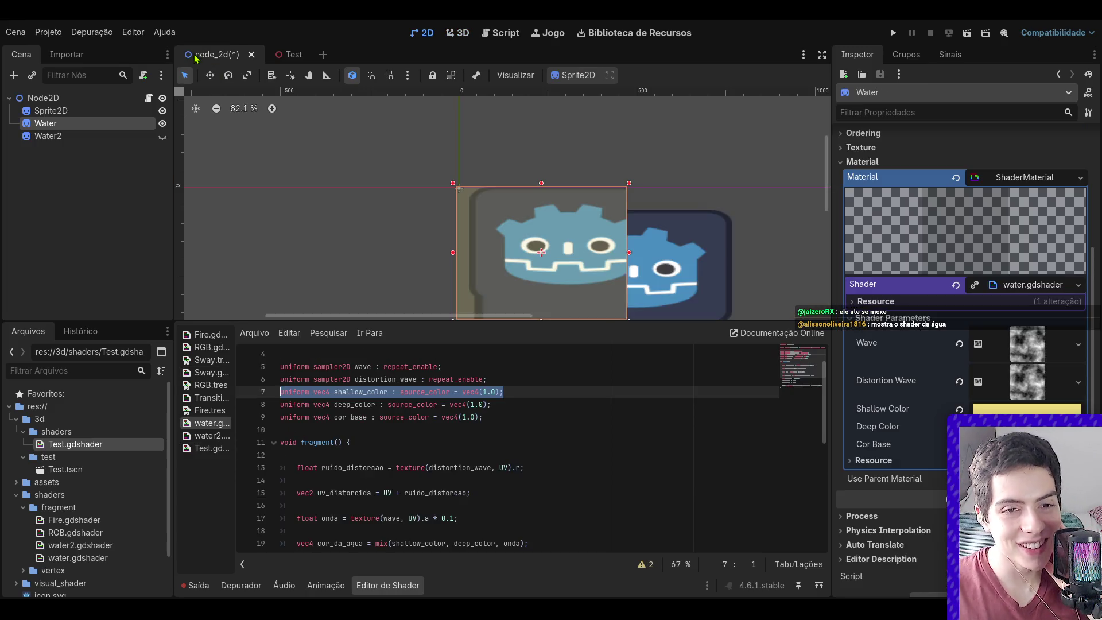
- Nudge the Water sprite up and left, then open water.gdshader from the FileSystem dock
scroll(530, 213, down, 4)
scroll(594, 287, up, 4)
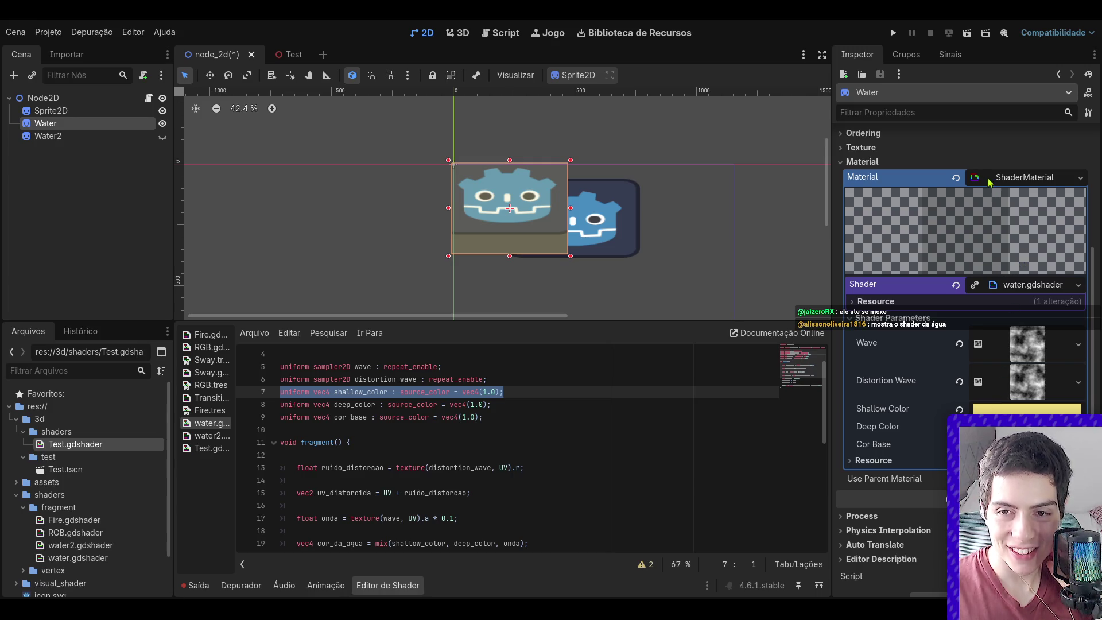
mouse_move(518, 215)
mouse_down()
mouse_move(591, 239)
mouse_move(518, 199)
mouse_move(555, 210)
mouse_move(600, 244)
mouse_move(543, 221)
mouse_up()
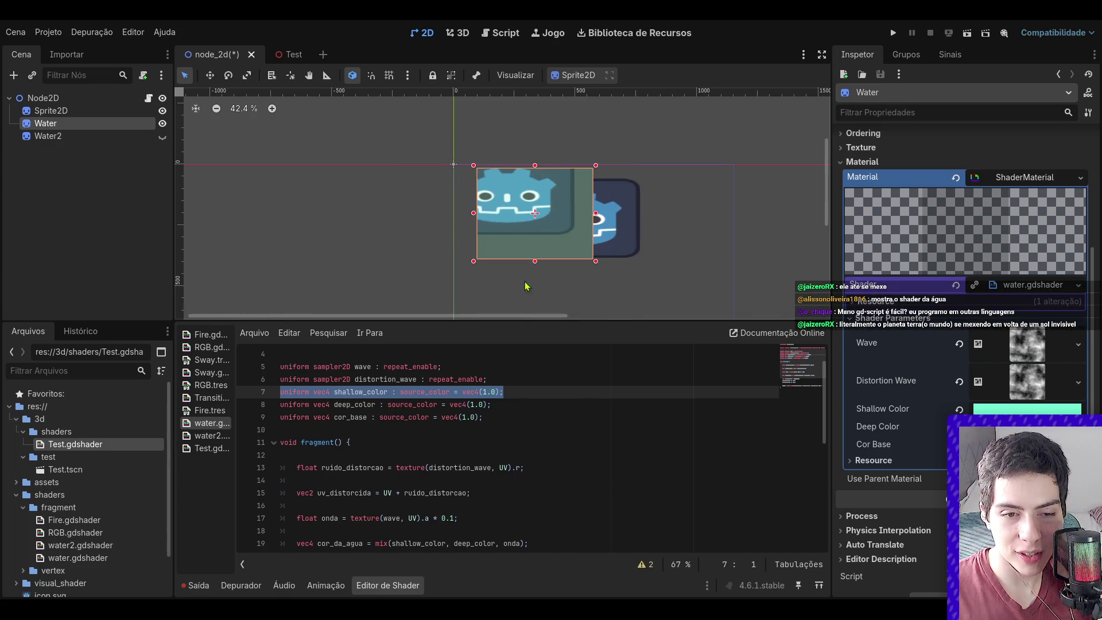
click(107, 557)
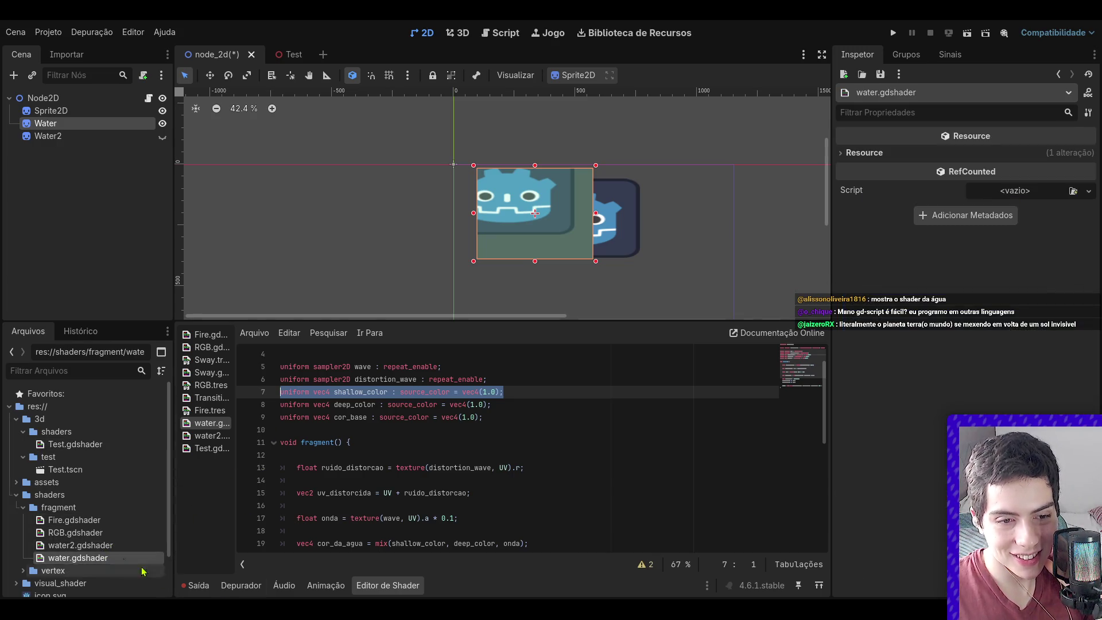
click(324, 505)
scroll(324, 505, down, 2)
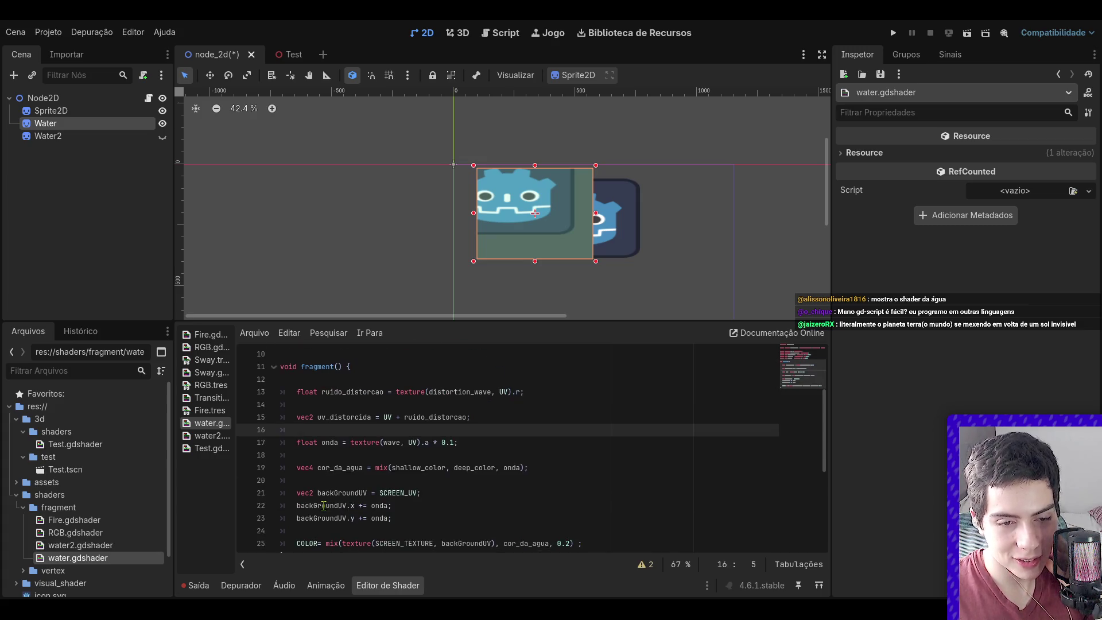
scroll(324, 505, down, 2)
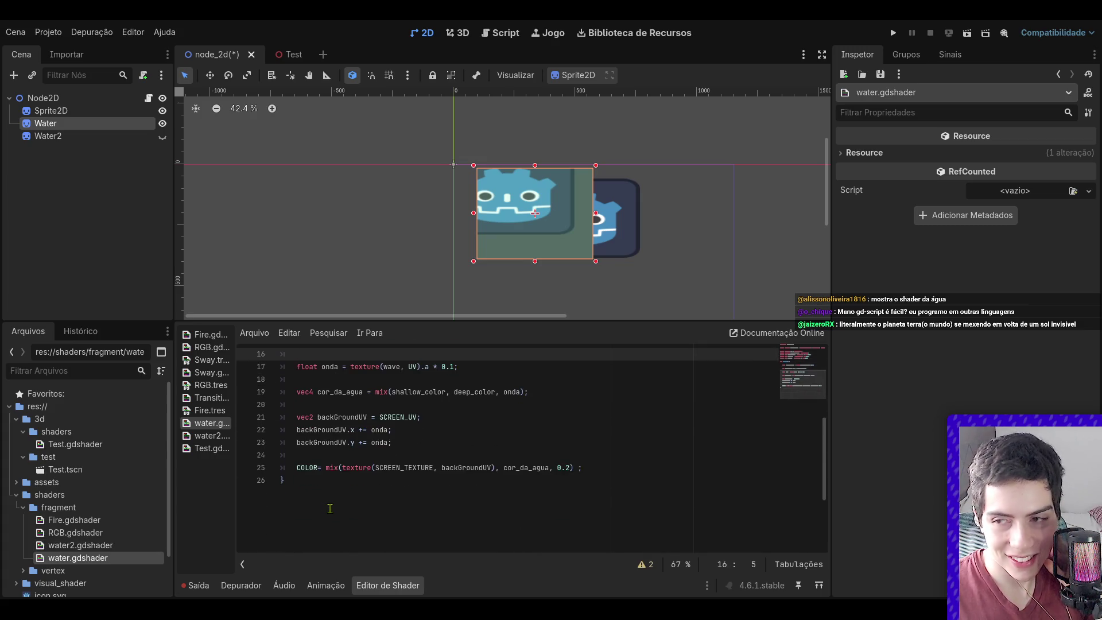
- Slide the Water sprite across the Godot icon to preview its distortion
mouse_move(525, 215)
mouse_down()
mouse_move(458, 211)
mouse_move(549, 214)
mouse_up()
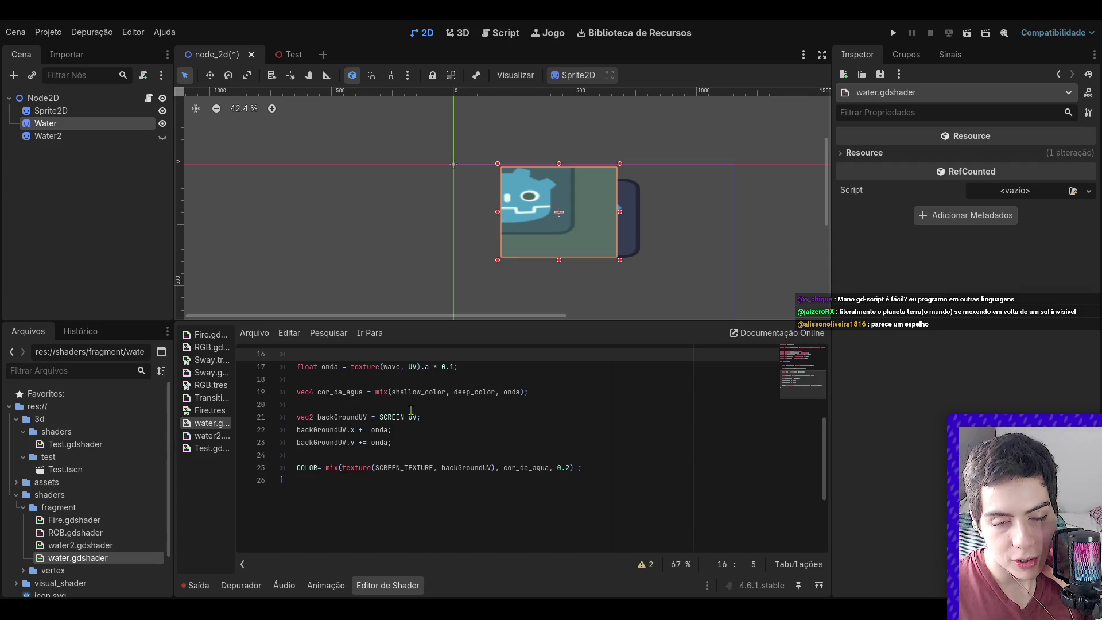
mouse_move(612, 220)
mouse_down()
mouse_move(560, 193)
mouse_move(555, 208)
mouse_move(571, 223)
mouse_move(533, 180)
mouse_move(592, 208)
mouse_move(550, 200)
mouse_move(555, 225)
mouse_move(597, 226)
mouse_up()
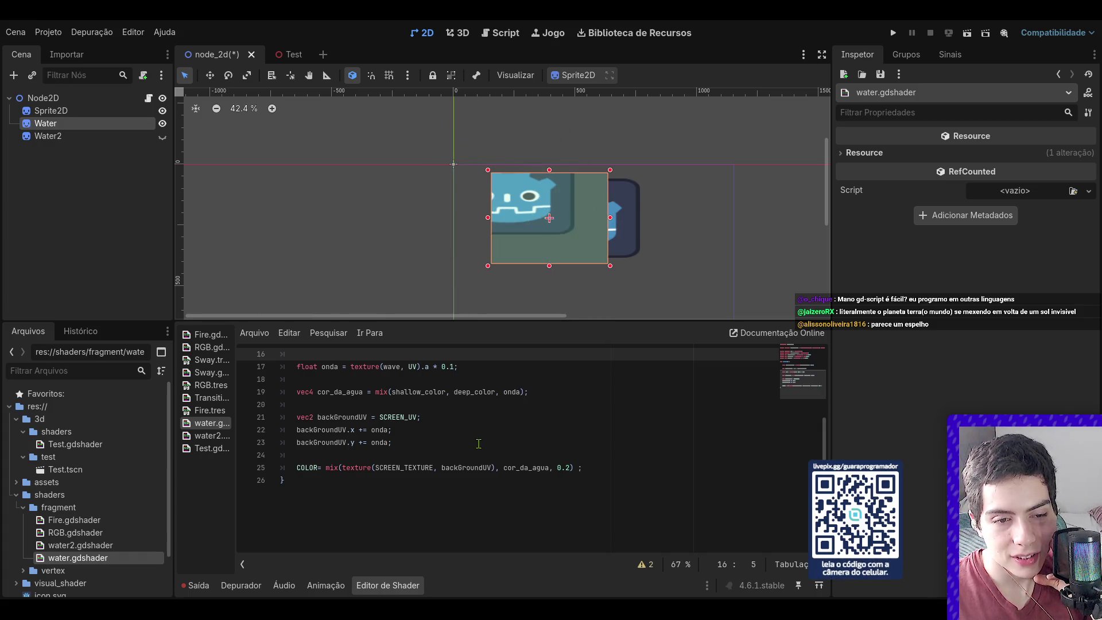
scroll(478, 443, up, 2)
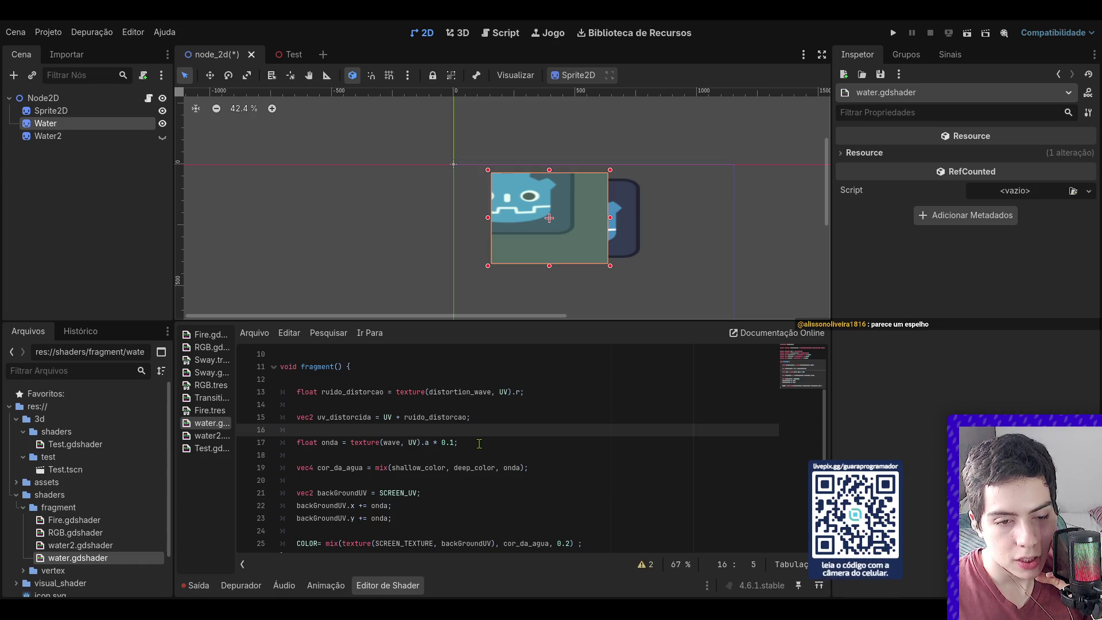
- Append + uv_distorcida after SCREEN_UV on line 21, save, and drag the sprite to test
click(414, 493)
click(419, 494)
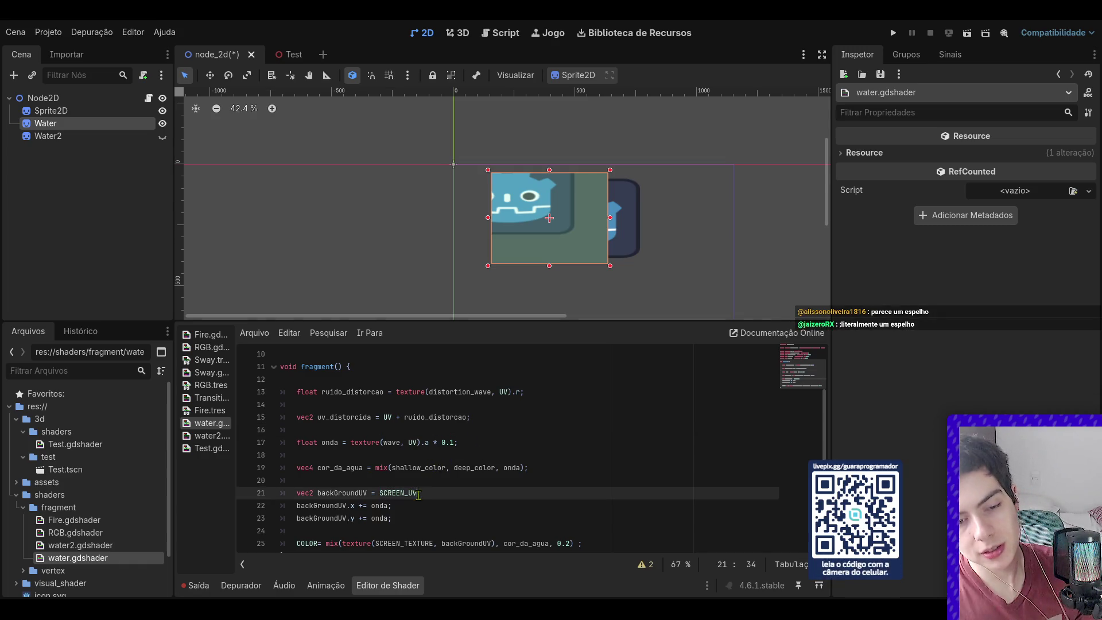
text(+ uv)
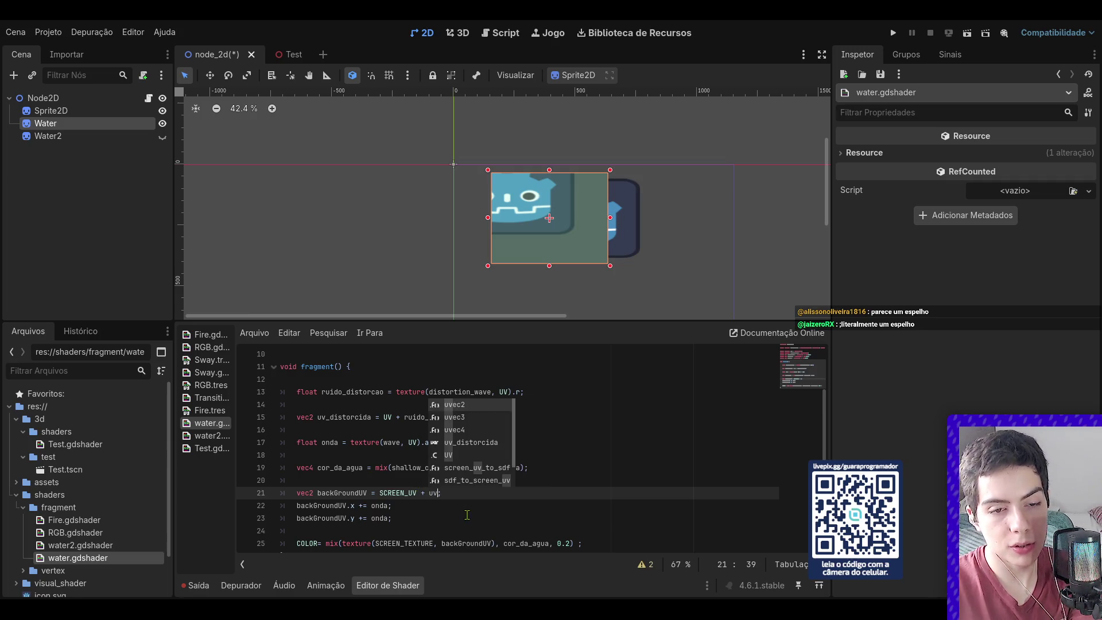
key(Down)
key(Down)
key(Down)
key(Return)
key(ctrl+s)
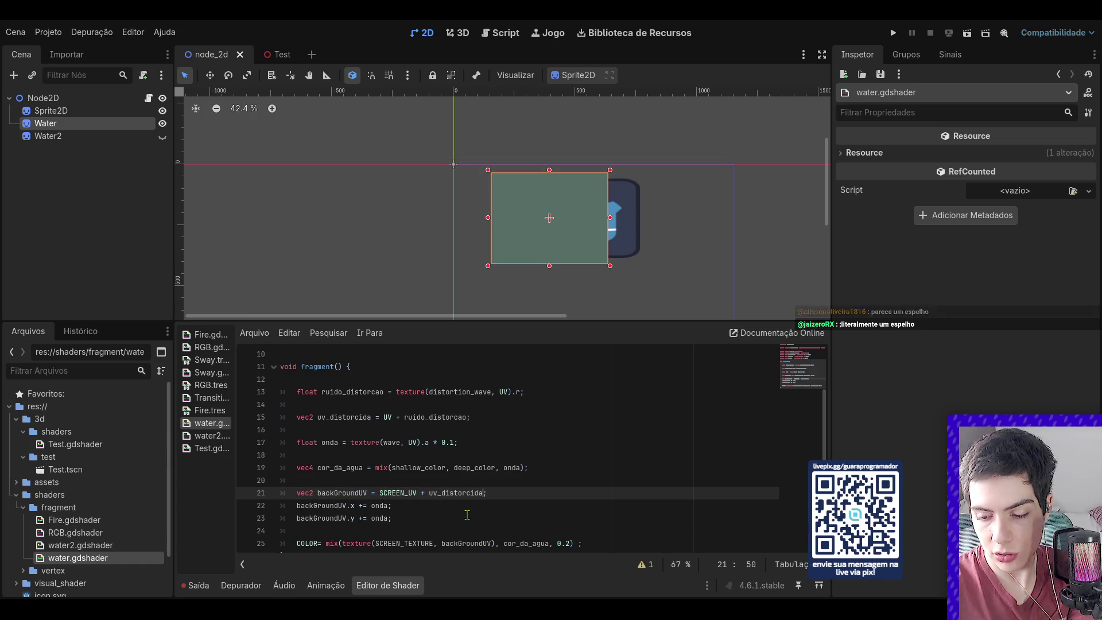
mouse_move(567, 254)
mouse_down()
mouse_move(482, 246)
mouse_move(592, 257)
mouse_move(611, 271)
mouse_move(591, 257)
mouse_up()
- Re-enter the uv_distorcida term via autocomplete, save, check the distortion, and return to the Test scene
drag(485, 493, 415, 495)
text(V *-)
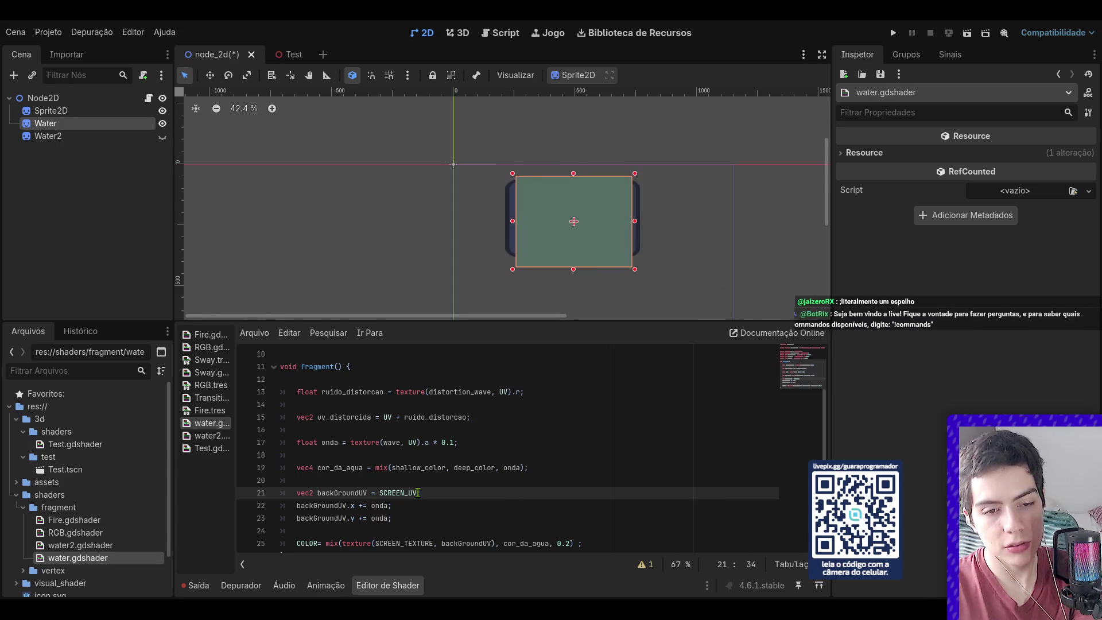
key(BackSpace)
key(BackSpace)
text(uv)
key(Down)
key(Down)
key(Down)
key(Return)
key(ctrl+s)
mouse_move(549, 255)
mouse_down()
mouse_move(510, 256)
mouse_move(612, 239)
mouse_move(499, 237)
mouse_move(495, 258)
mouse_move(544, 262)
mouse_move(580, 244)
mouse_up()
click(364, 161)
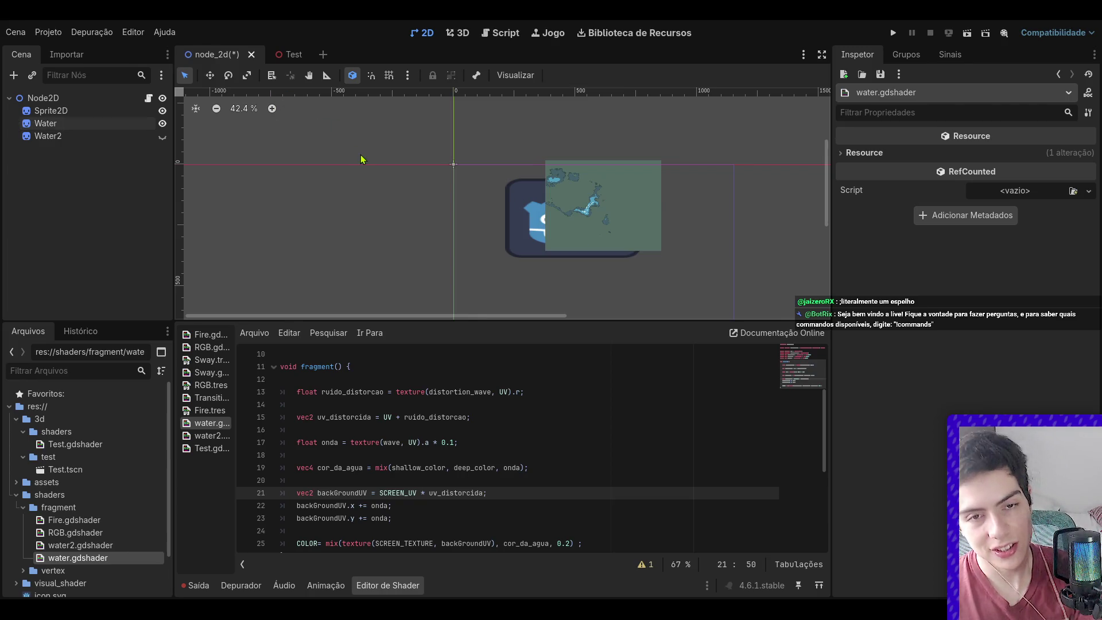
click(278, 56)
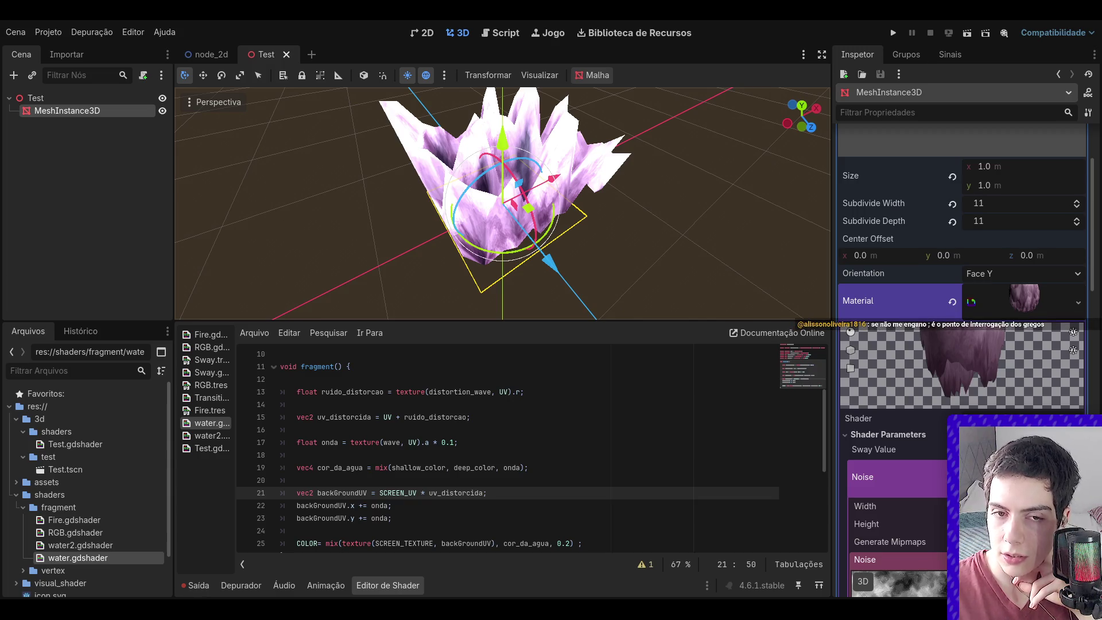
- Open res://3d/shaders/Test.gdshader from the FileSystem dock in the shader editor
scroll(502, 203, up, 3)
scroll(502, 204, down, 3)
scroll(531, 447, up, 3)
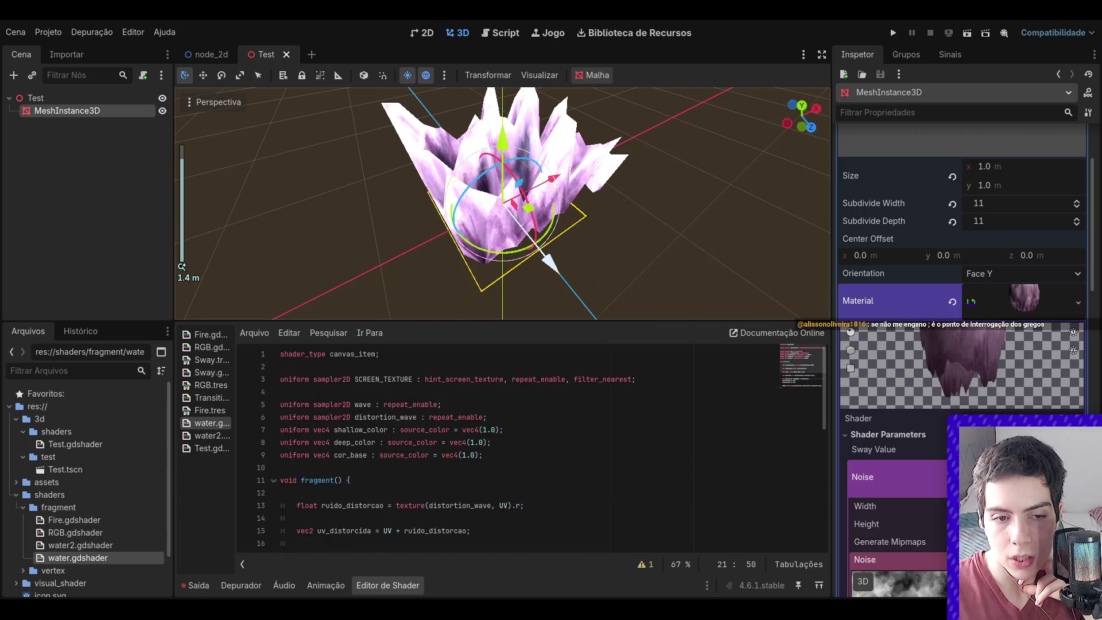
click(132, 98)
click(134, 112)
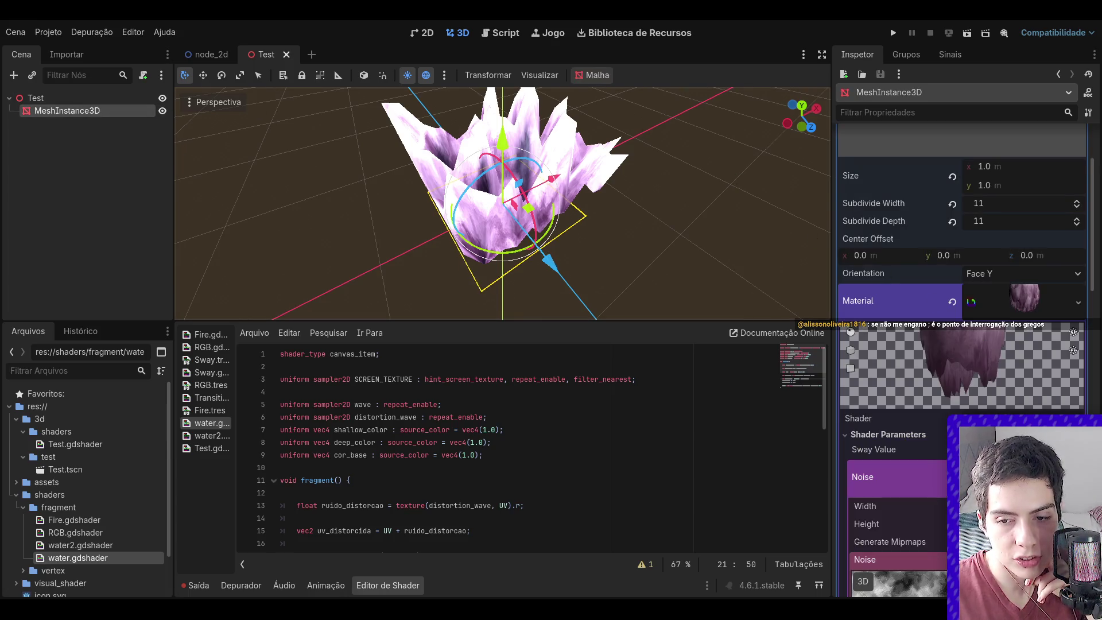
scroll(938, 305, down, 5)
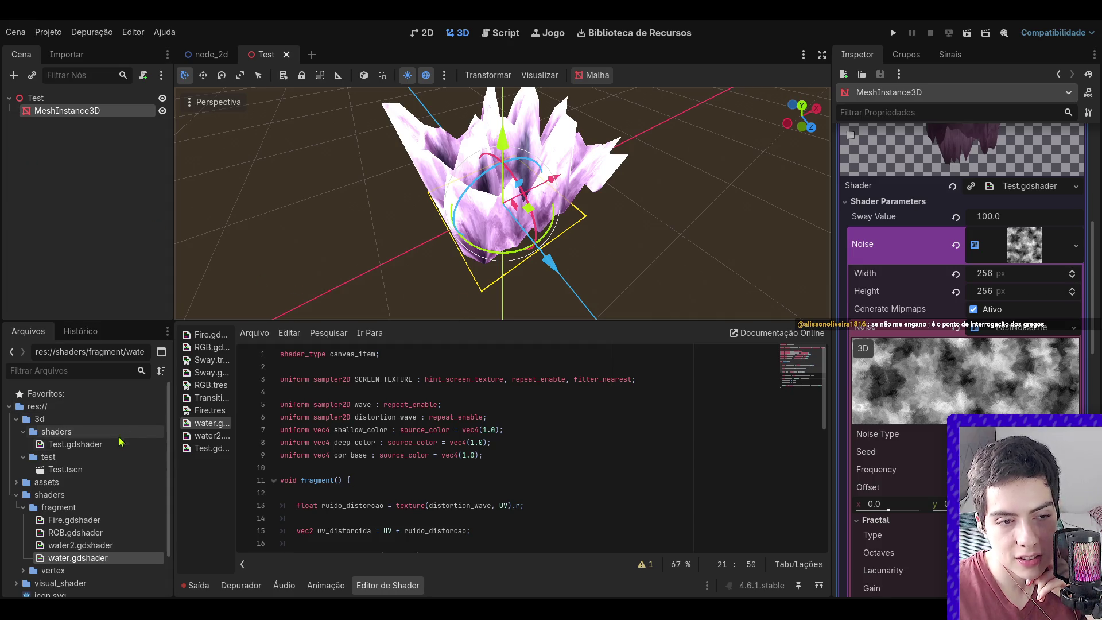
double_click(115, 446)
- Orbit to low side views of the crystal mesh, then put the caret at line 11's end
scroll(455, 503, up, 1)
mouse_move(801, 116)
mouse_down()
mouse_move(801, 105)
mouse_move(811, 124)
mouse_up()
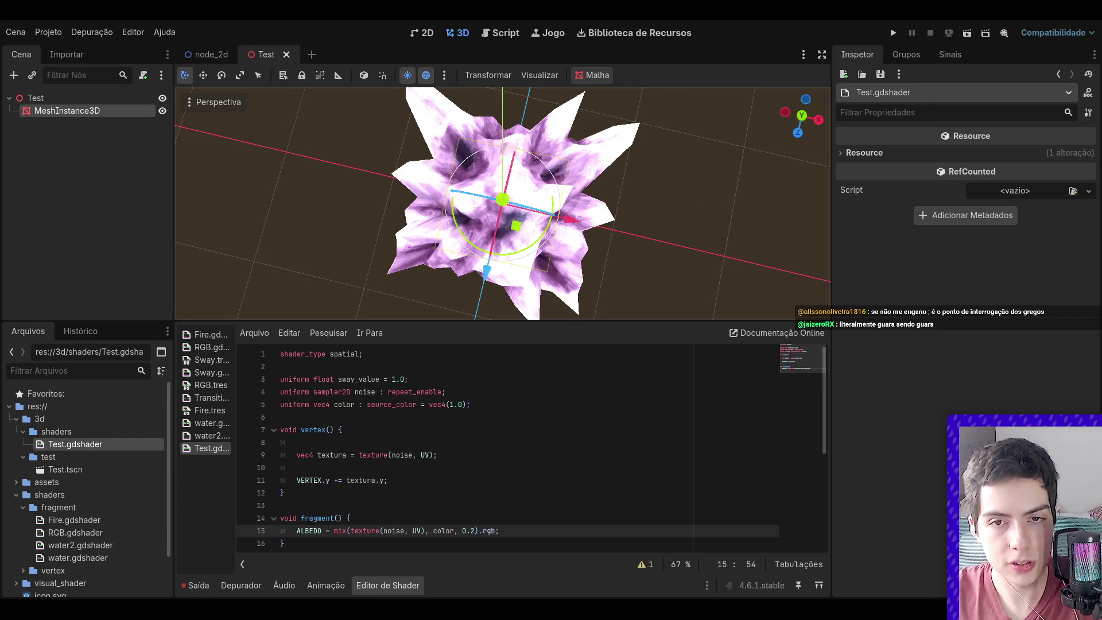
drag(803, 121, 812, 134)
mouse_move(516, 229)
mouse_down()
mouse_move(407, 210)
mouse_move(445, 204)
mouse_up()
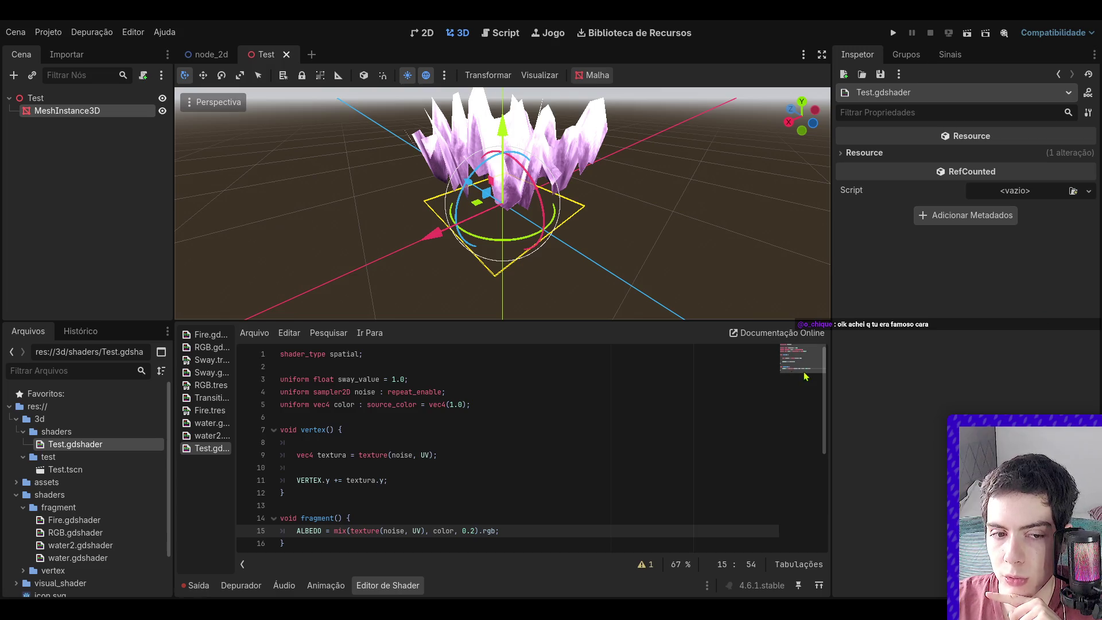
click(386, 479)
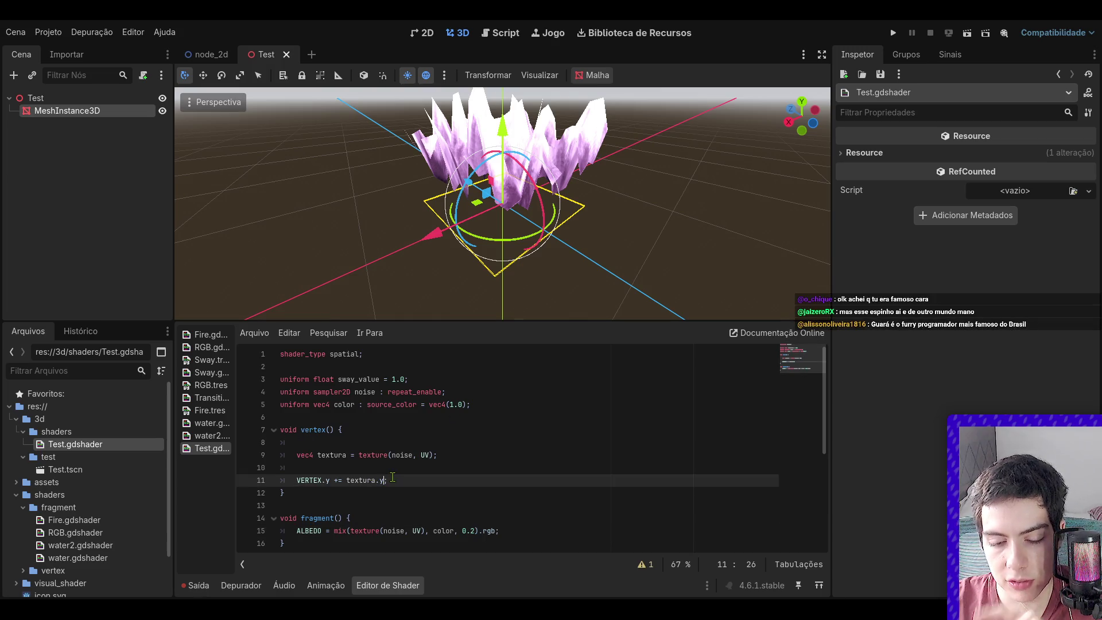
- Wrap textura.y on line 11 in pow(), changing the exponent from 2 to 4
text(p)
key(BackSpace)
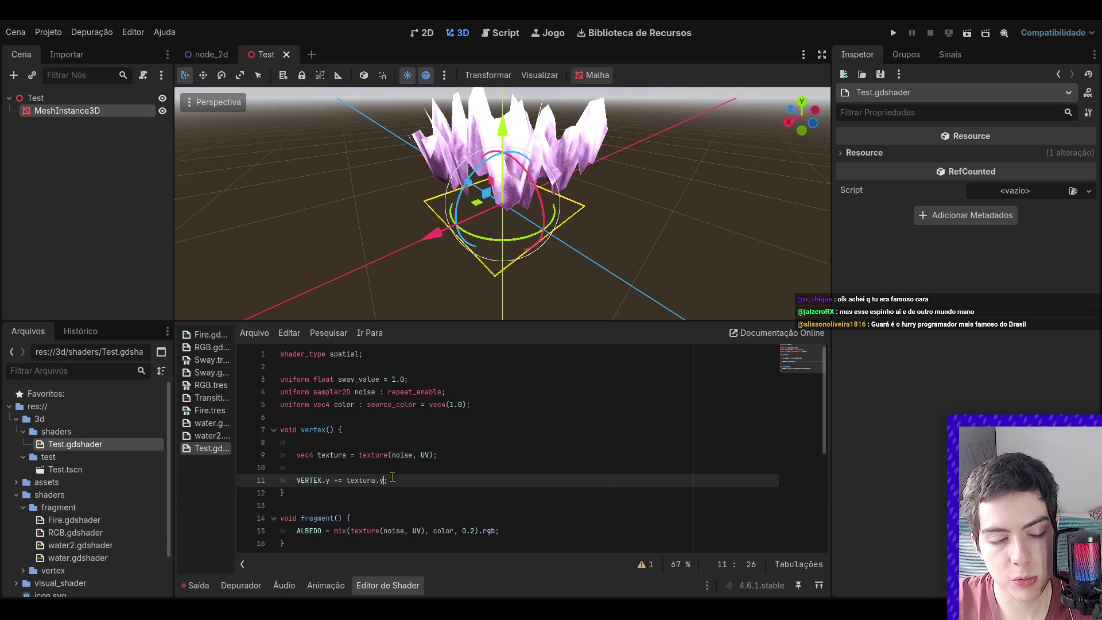
text(pow()
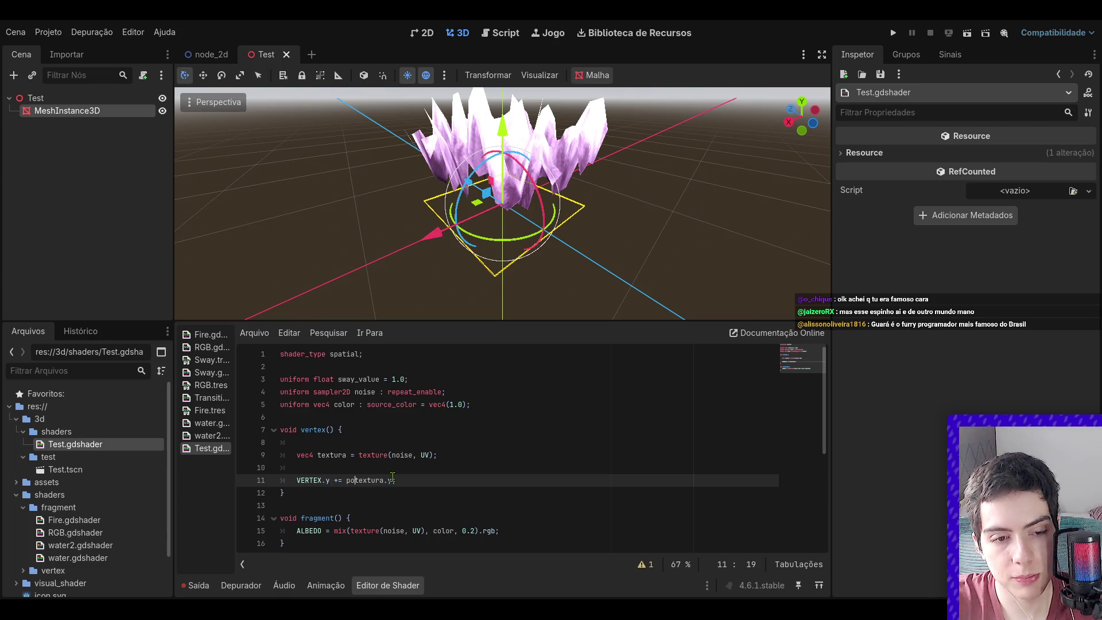
click(404, 480)
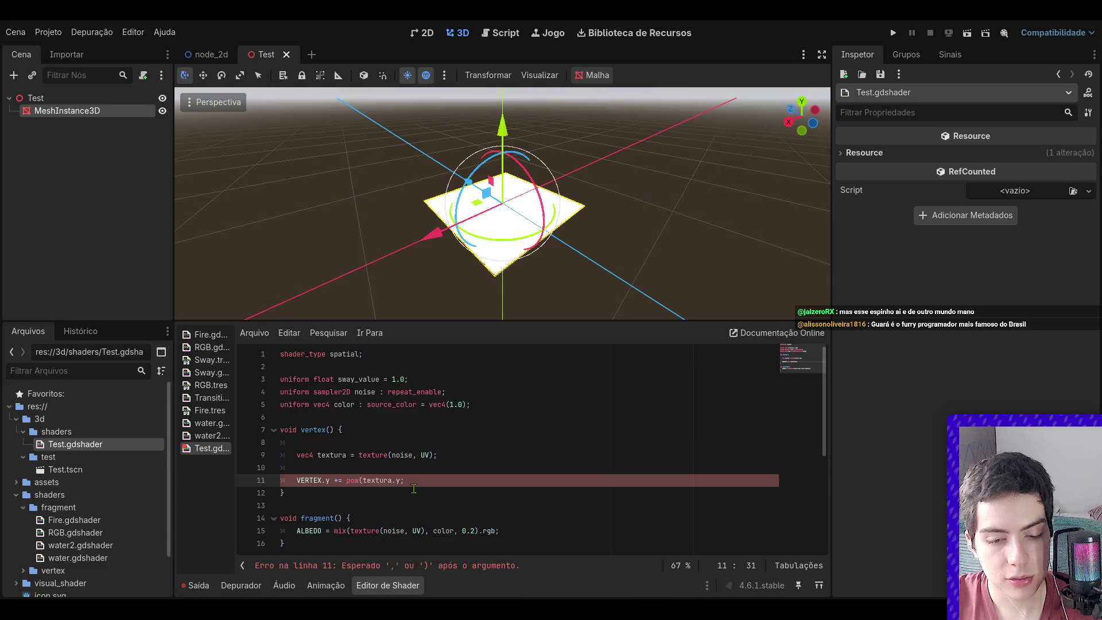
text(,2))
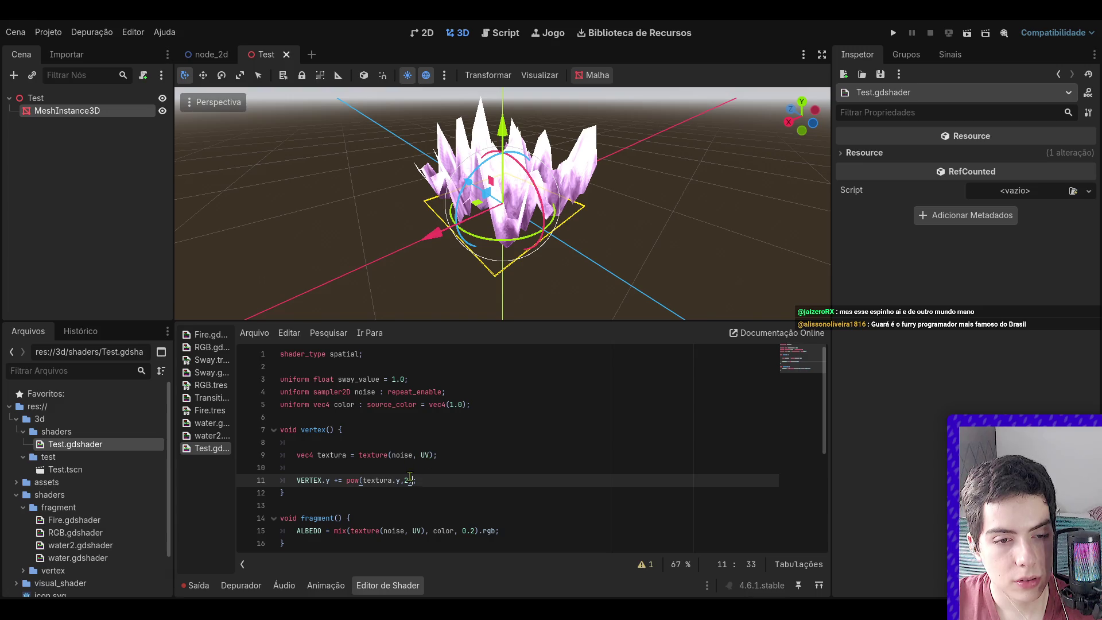
key(BackSpace)
text(4)
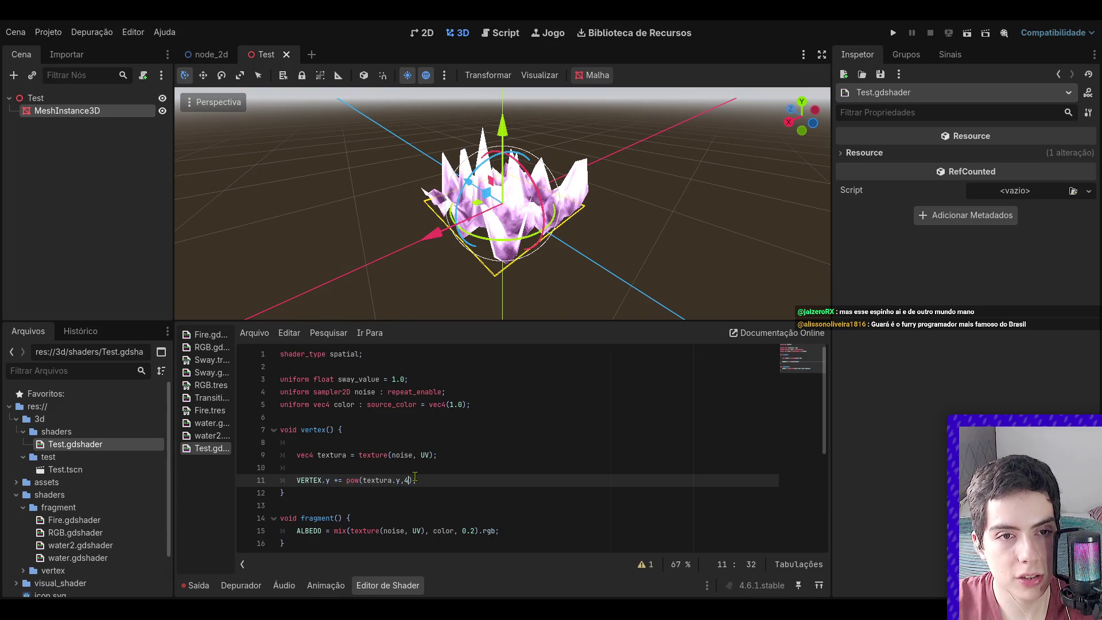
- Zoom in on the crystal mesh and save so the shader recompiles with sharper spikes
scroll(574, 149, down, 2)
scroll(574, 149, up, 5)
mouse_move(803, 113)
mouse_down()
mouse_move(818, 116)
mouse_move(803, 115)
mouse_up()
scroll(696, 190, down, 5)
scroll(502, 204, up, 8)
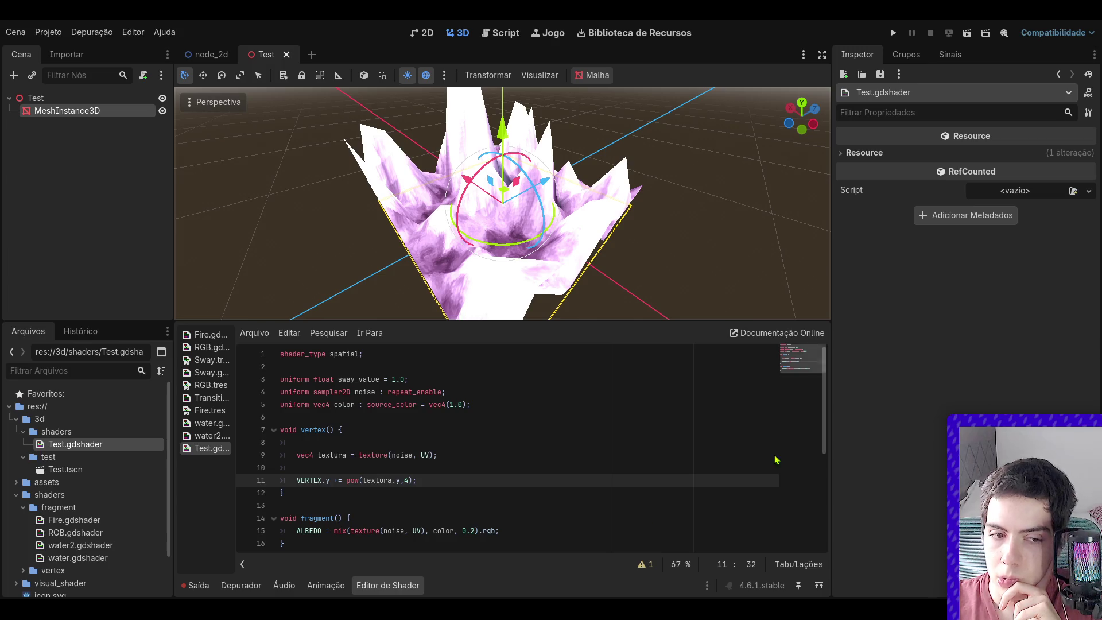
key(ctrl+s)
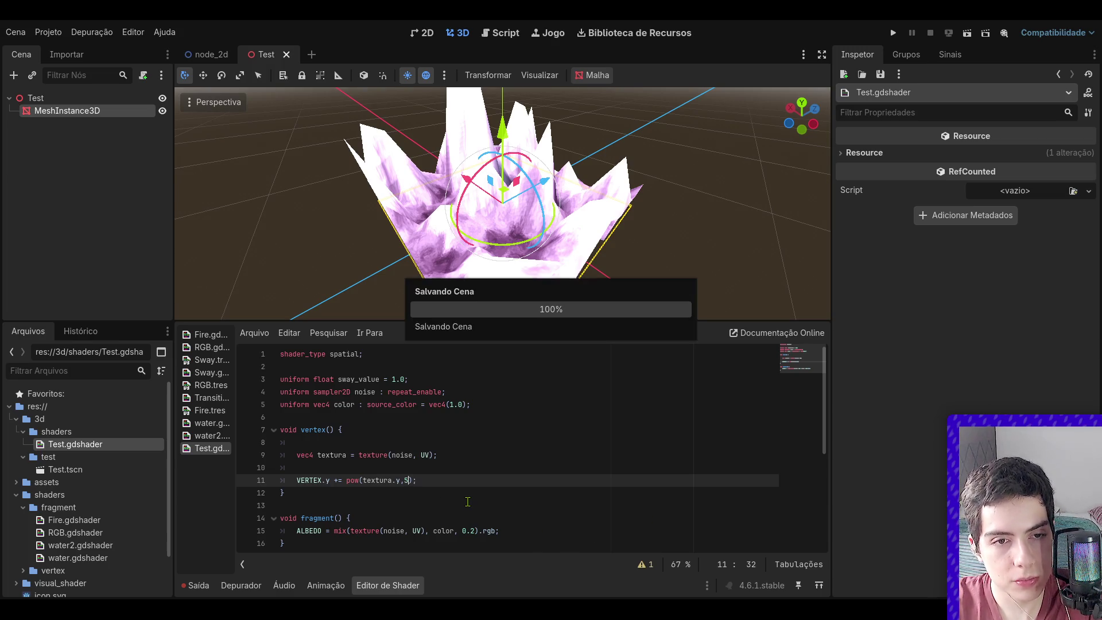
mouse_move(801, 115)
mouse_down()
mouse_move(860, 120)
mouse_move(791, 112)
mouse_move(833, 112)
mouse_up()
scroll(791, 112, down, 3)
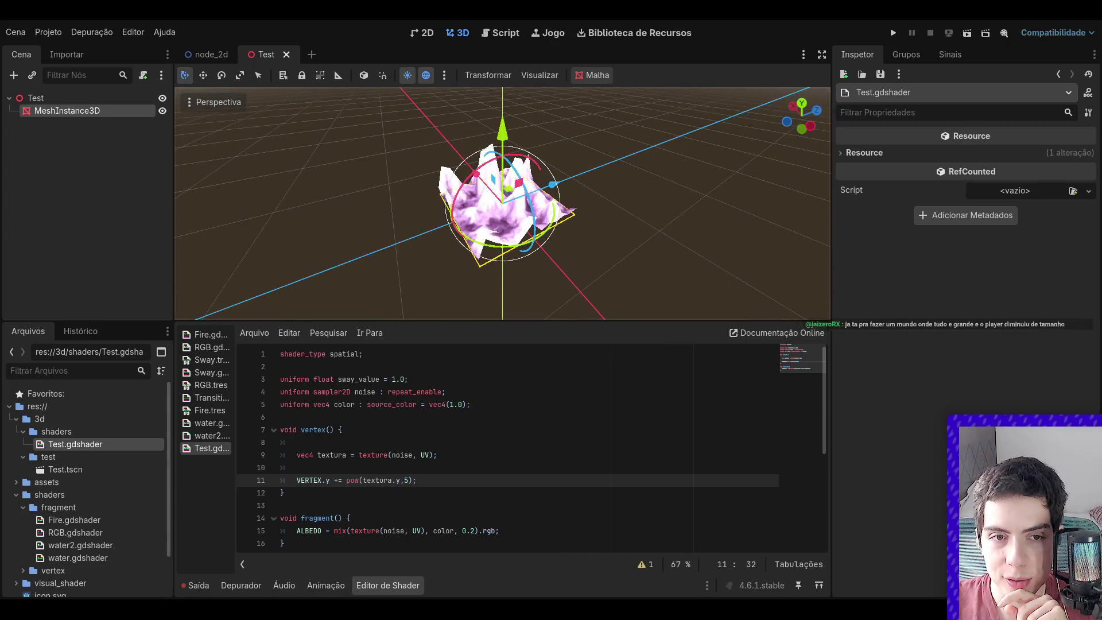
scroll(488, 222, up, 10)
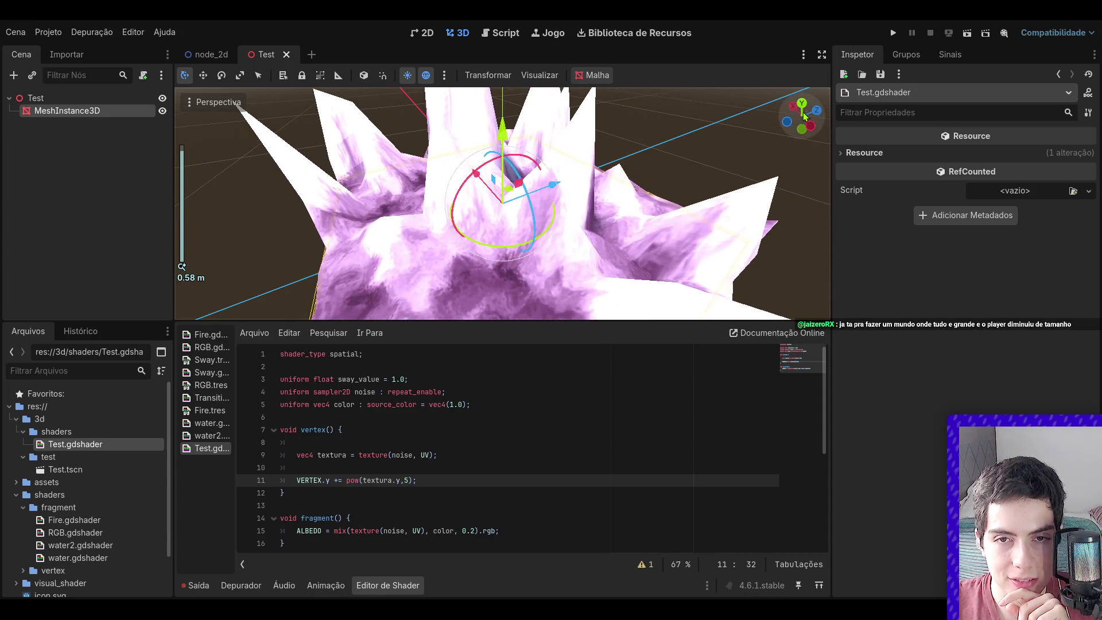
drag(802, 115, 808, 102)
scroll(666, 230, down, 8)
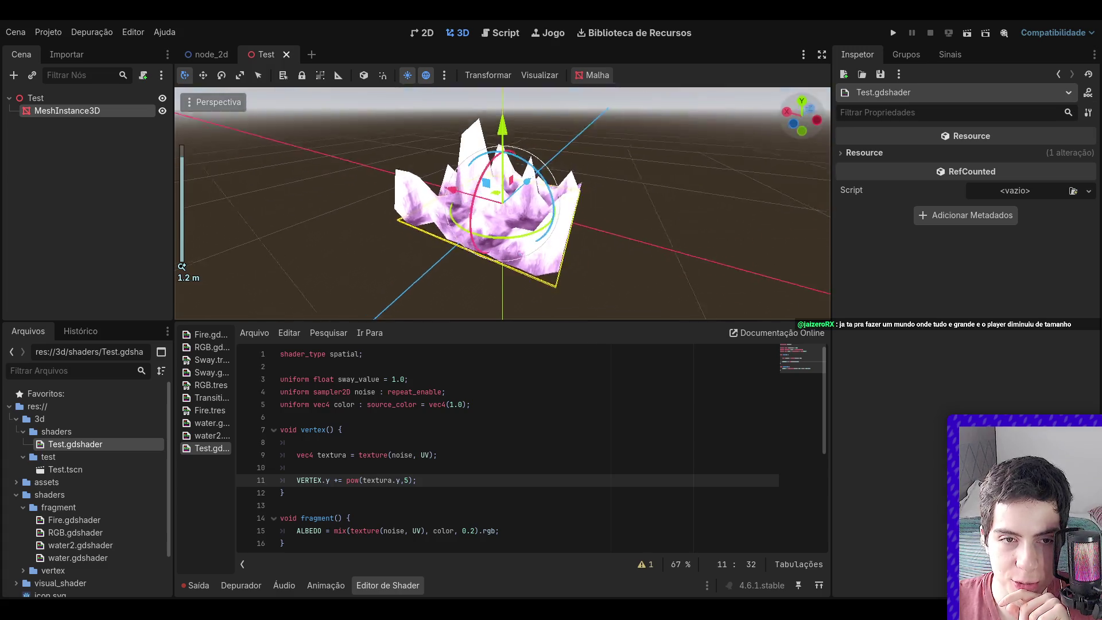
drag(665, 229, 669, 252)
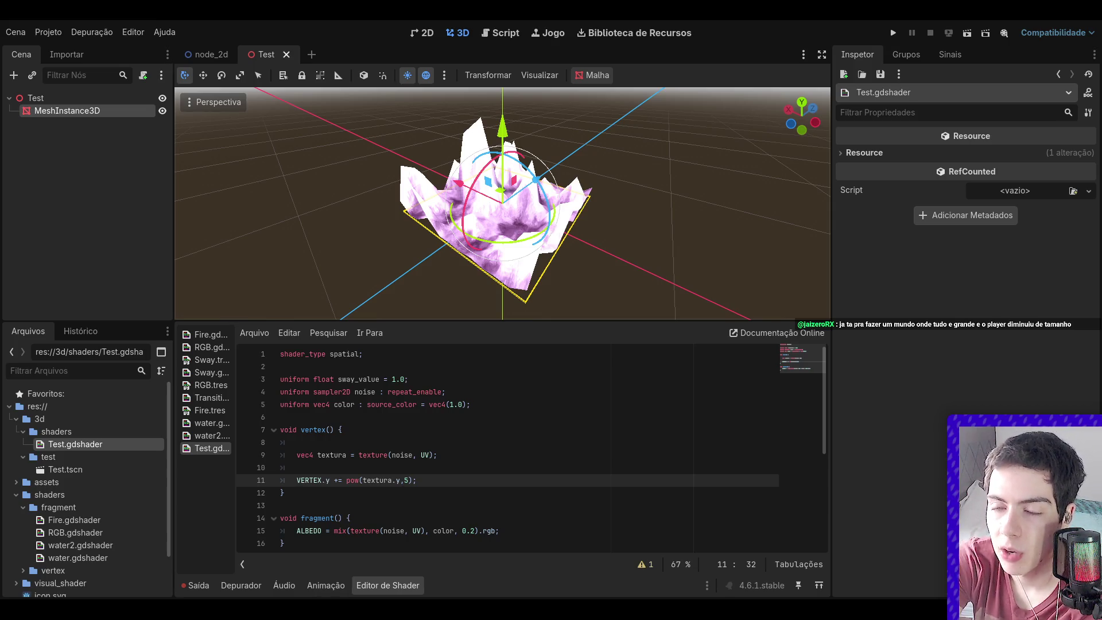
scroll(507, 448, down, 4)
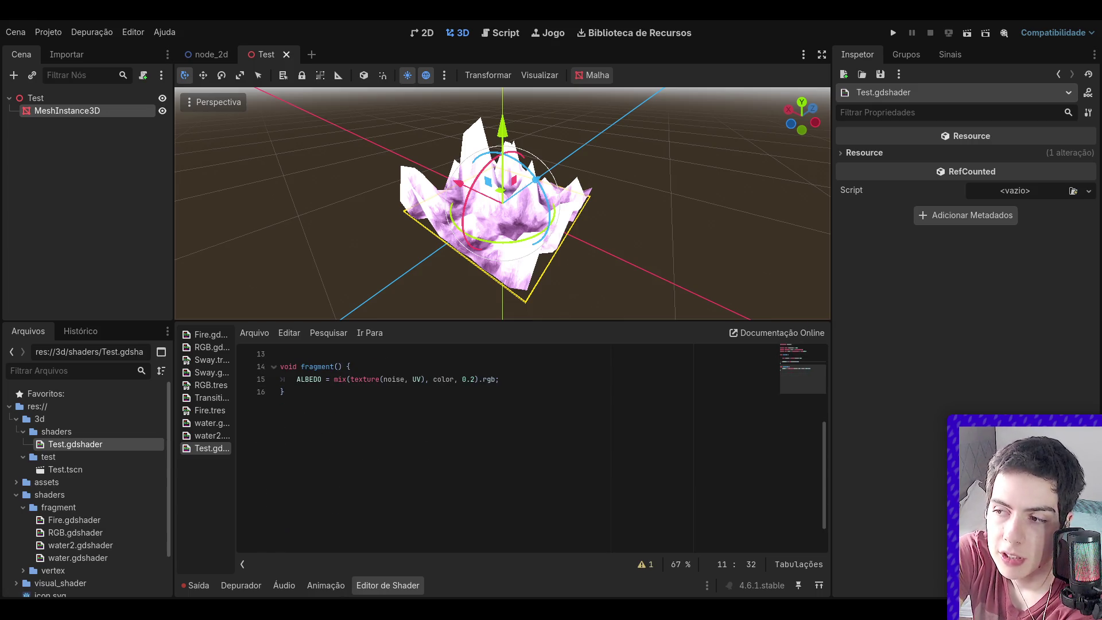
scroll(393, 416, up, 5)
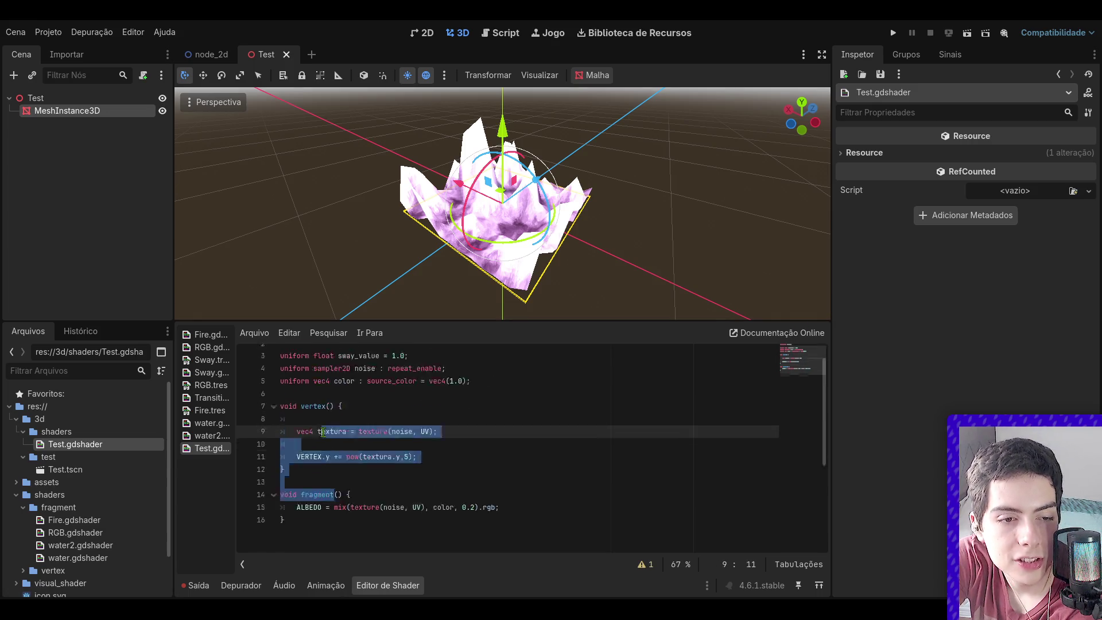
click(330, 454)
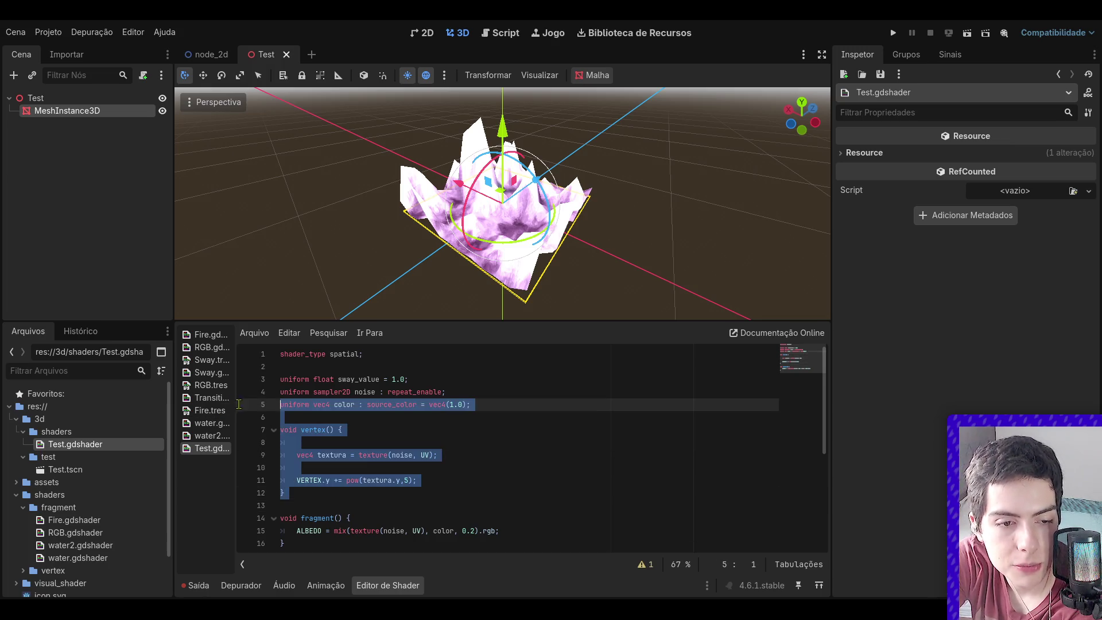
click(402, 468)
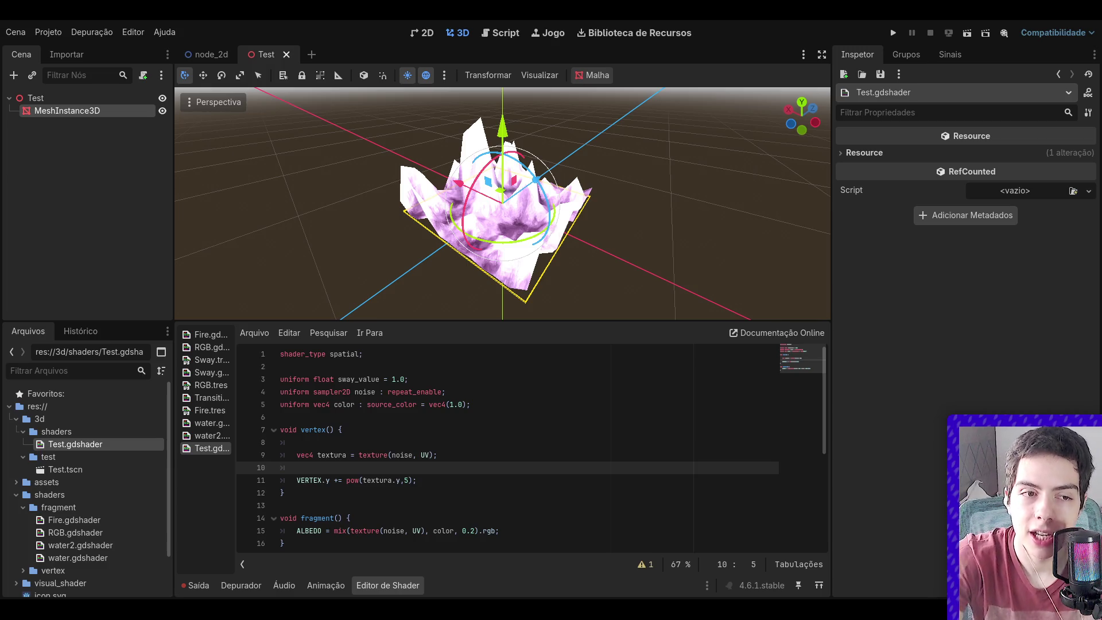
- Switch to the node_2d scene and open its node_2d.gd script
click(207, 54)
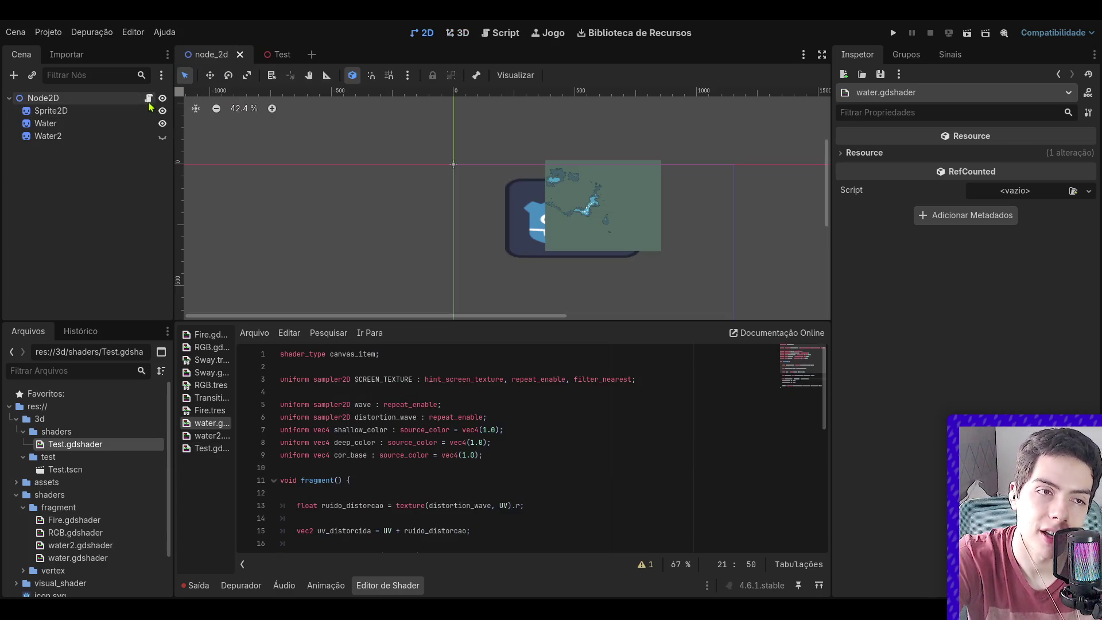
click(149, 99)
scroll(573, 206, up, 2)
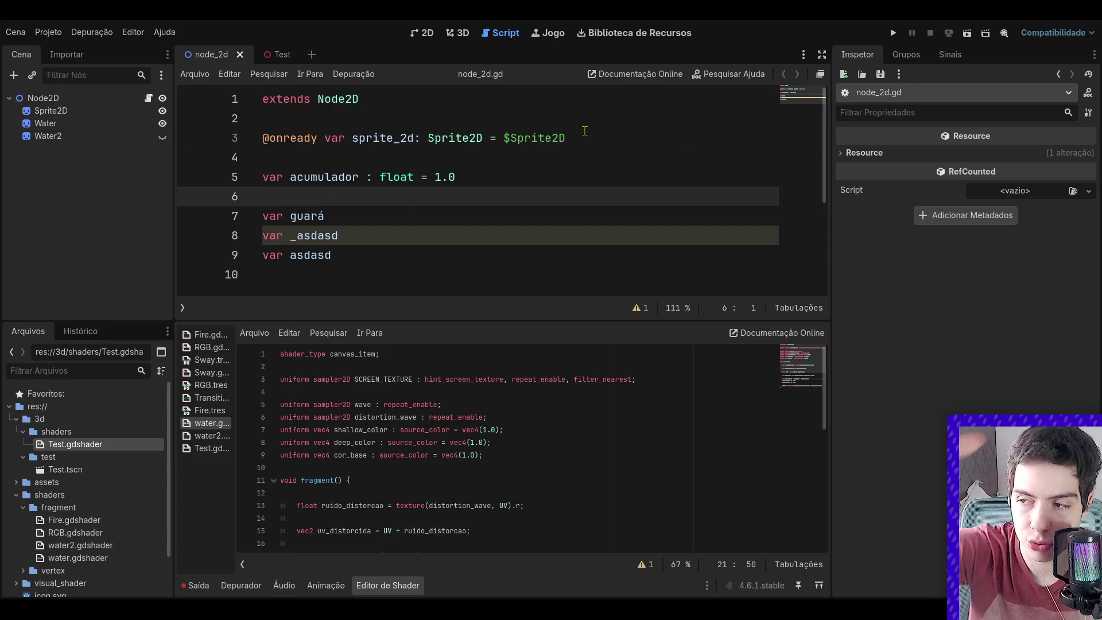
scroll(533, 203, down, 2)
- Type a test funcao.rpc line below the variables, then erase it
click(431, 221)
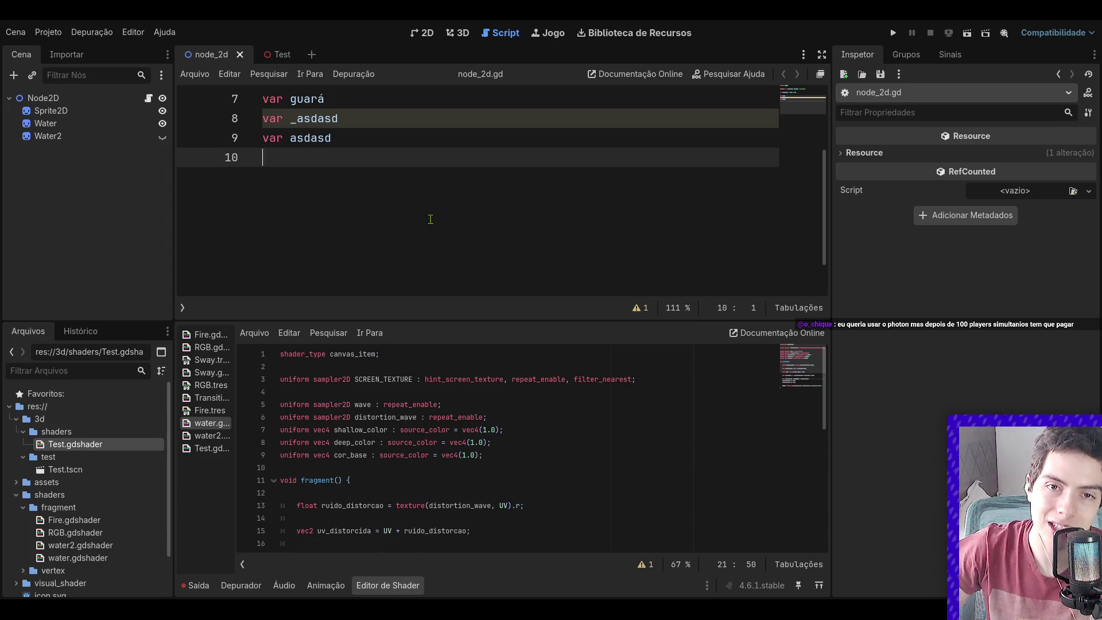
key(Return)
text(funcao.prc)
key(BackSpace)
key(BackSpace)
key(BackSpace)
text(rpc)
key(BackSpace)
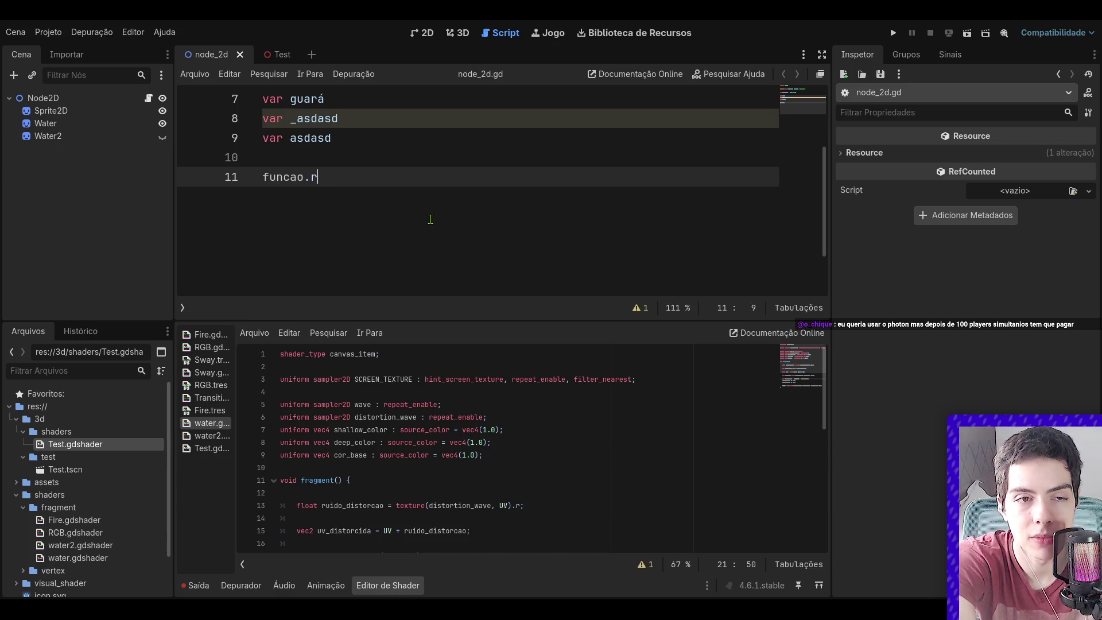
key(BackSpace)
key(BackSpace)
key(BackSpace)
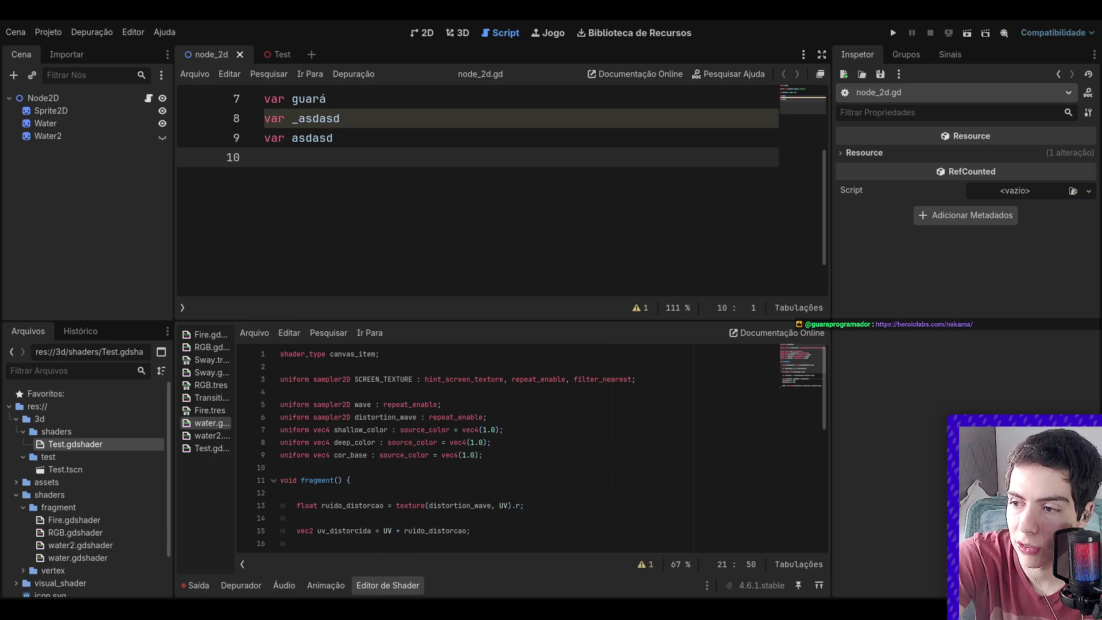
- Collapse the Editor de Shader panel so node_2d.gd fills the script area
click(414, 585)
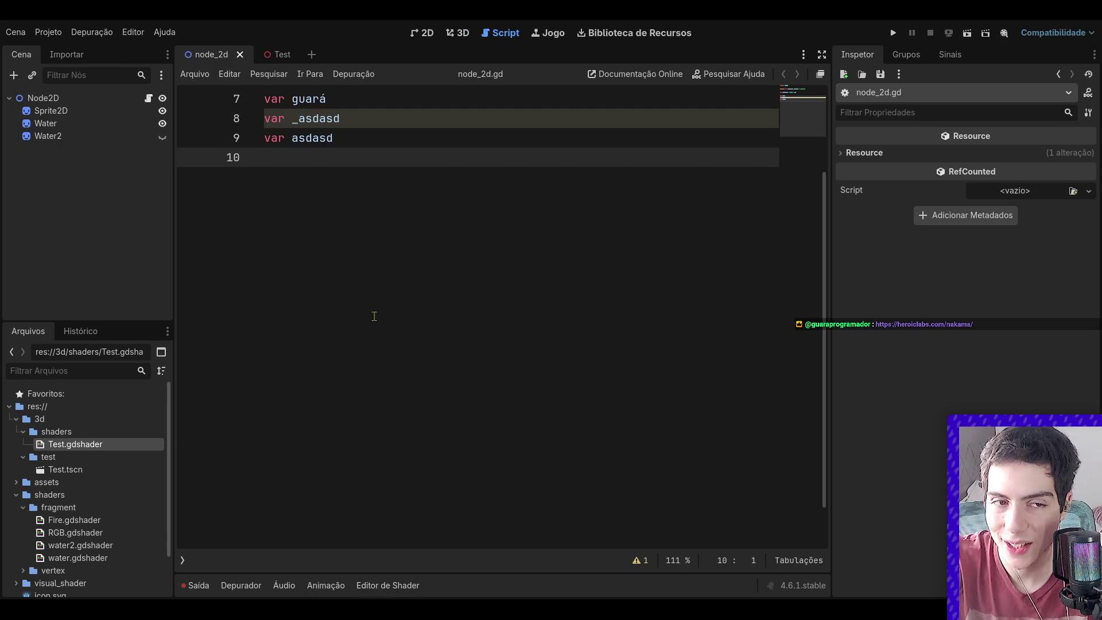
- Bring the bottom shader editor panel back into view
scroll(364, 344, up, 2)
click(381, 583)
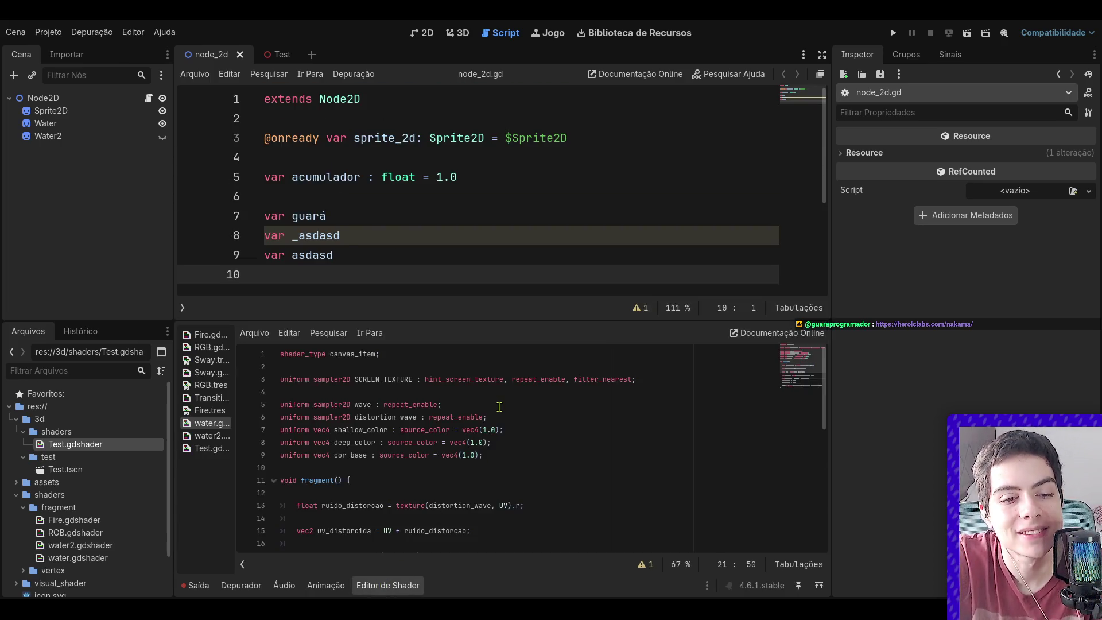
scroll(497, 412, down, 5)
- Switch to the 3D view on the Test scene and zoom around the spiky mesh
click(426, 34)
click(457, 33)
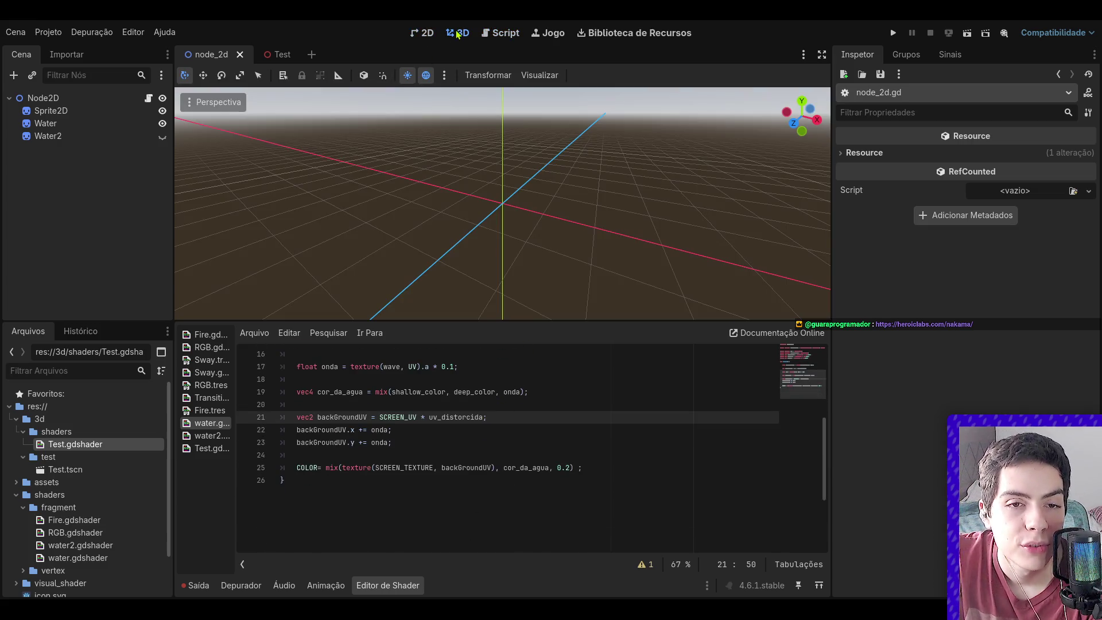
click(279, 54)
scroll(410, 161, down, 3)
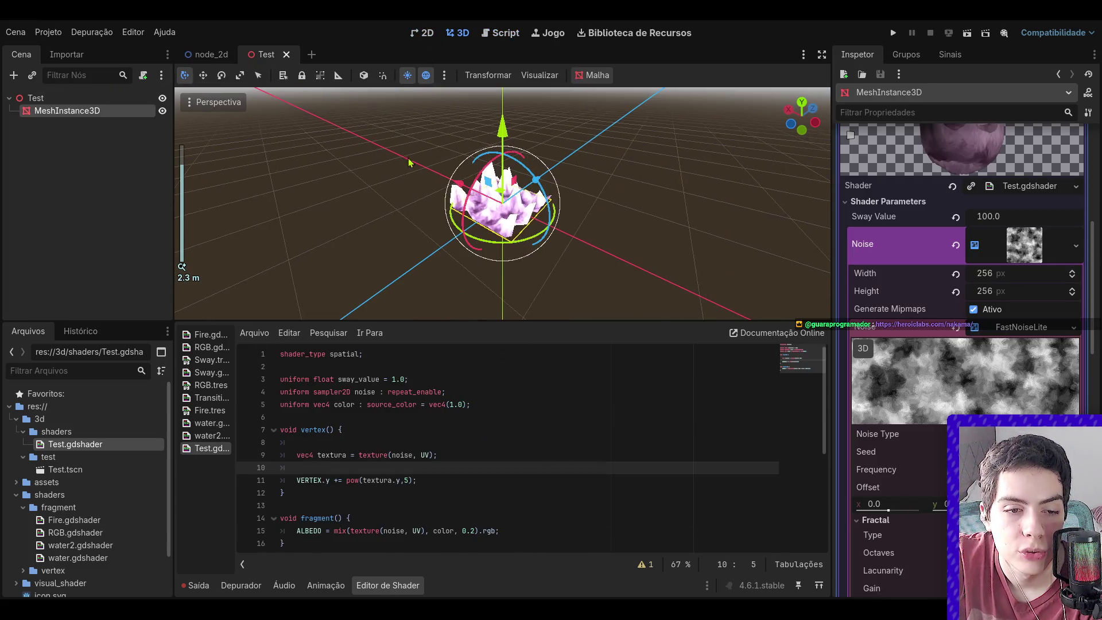
scroll(419, 178, up, 1)
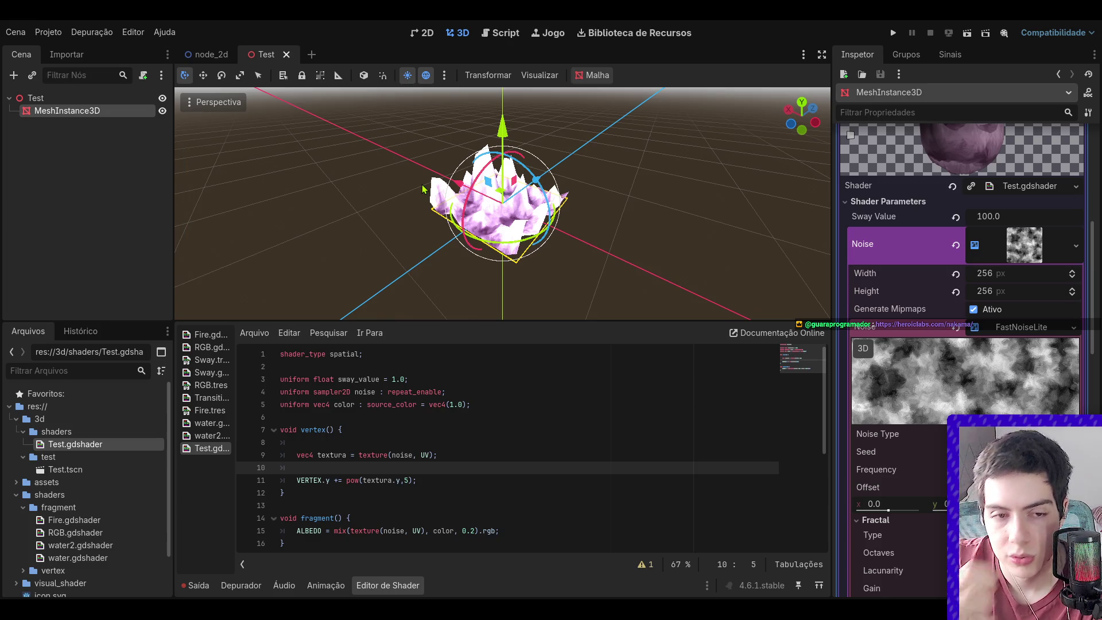
scroll(534, 252, up, 3)
scroll(643, 281, down, 1)
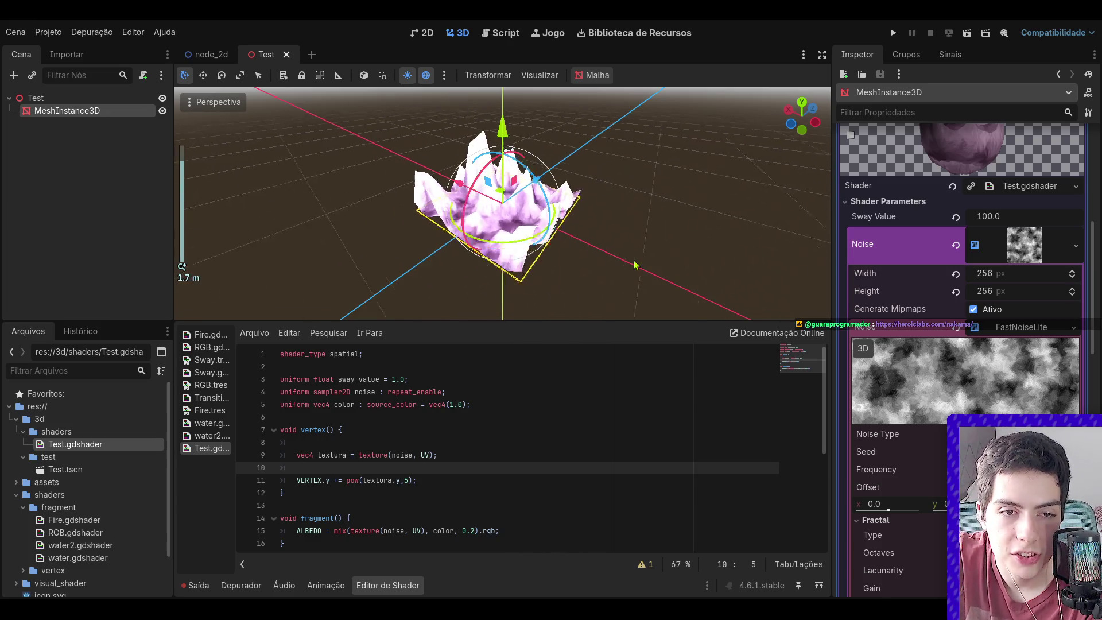
scroll(673, 249, up, 1)
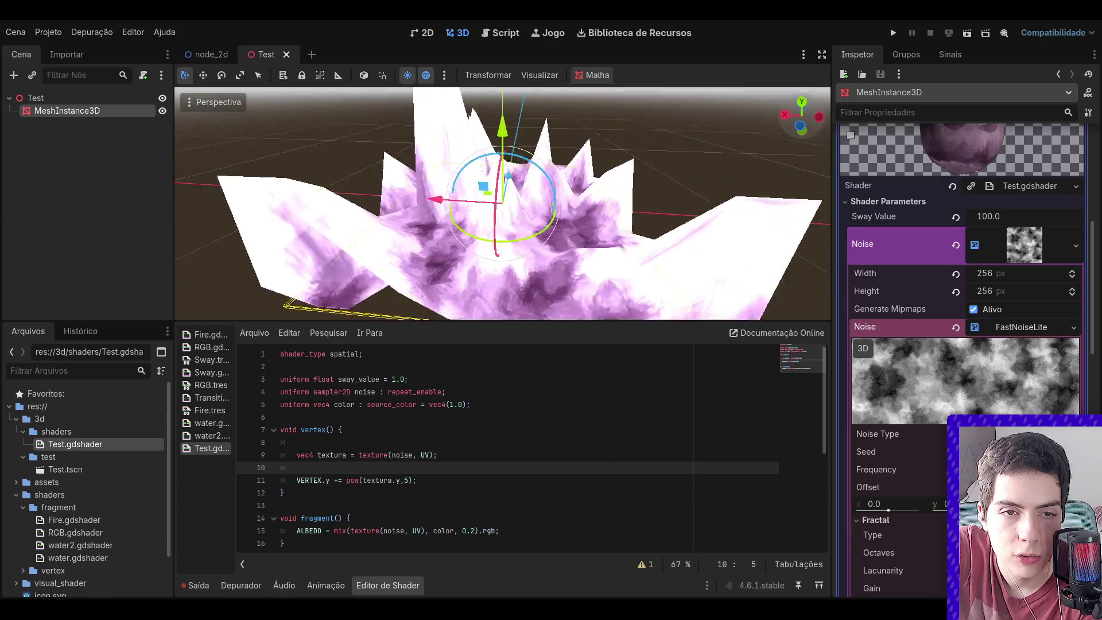
scroll(621, 183, down, 5)
scroll(621, 183, up, 6)
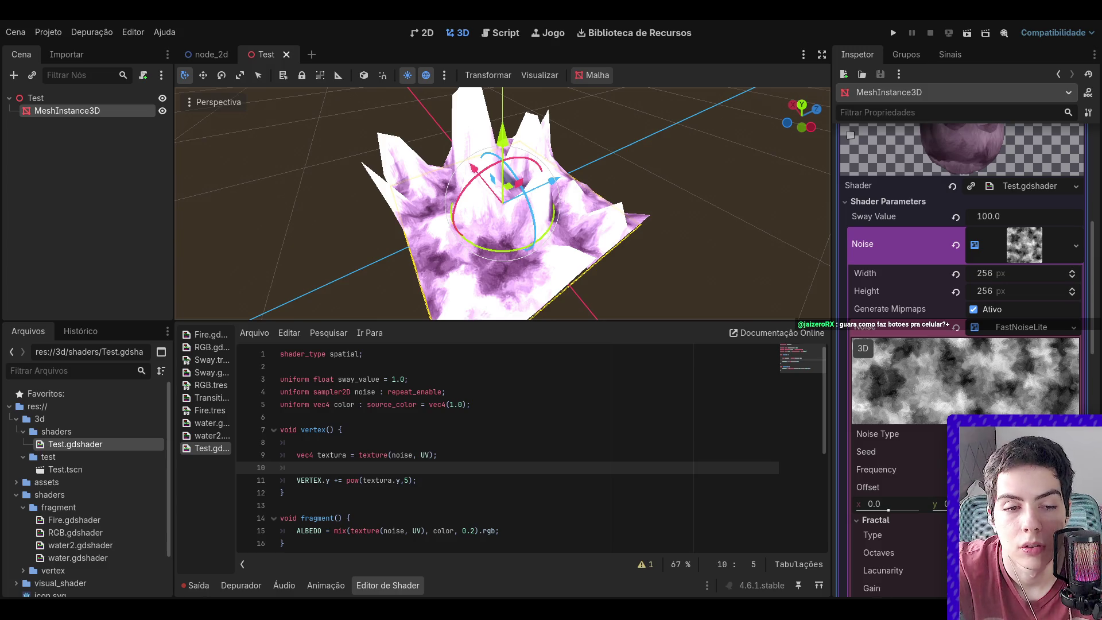
key(ctrl+a)
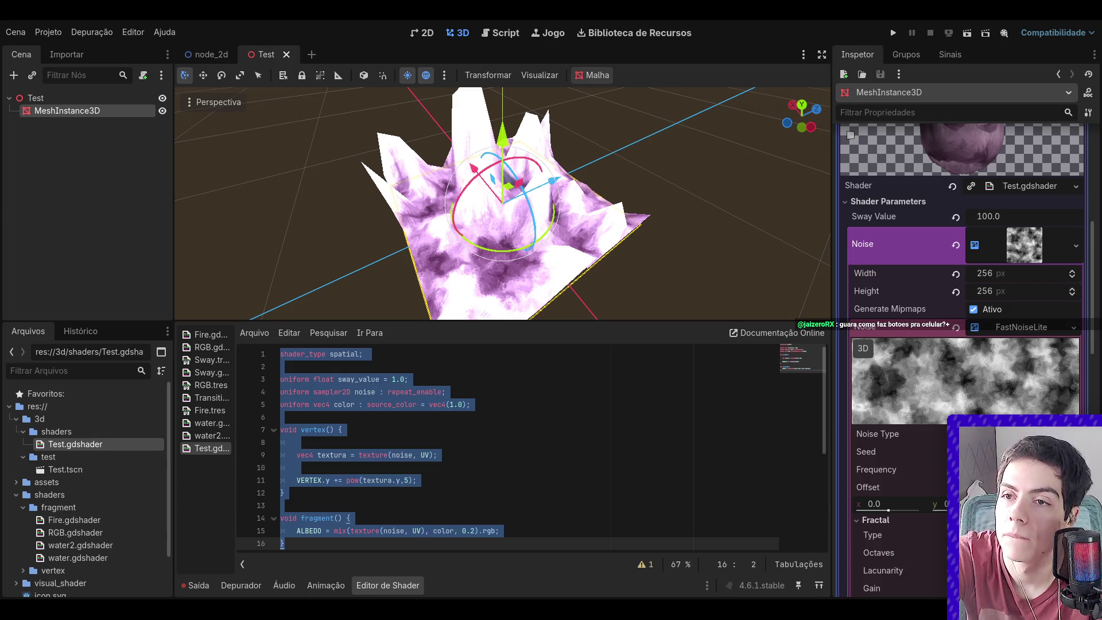
click(295, 442)
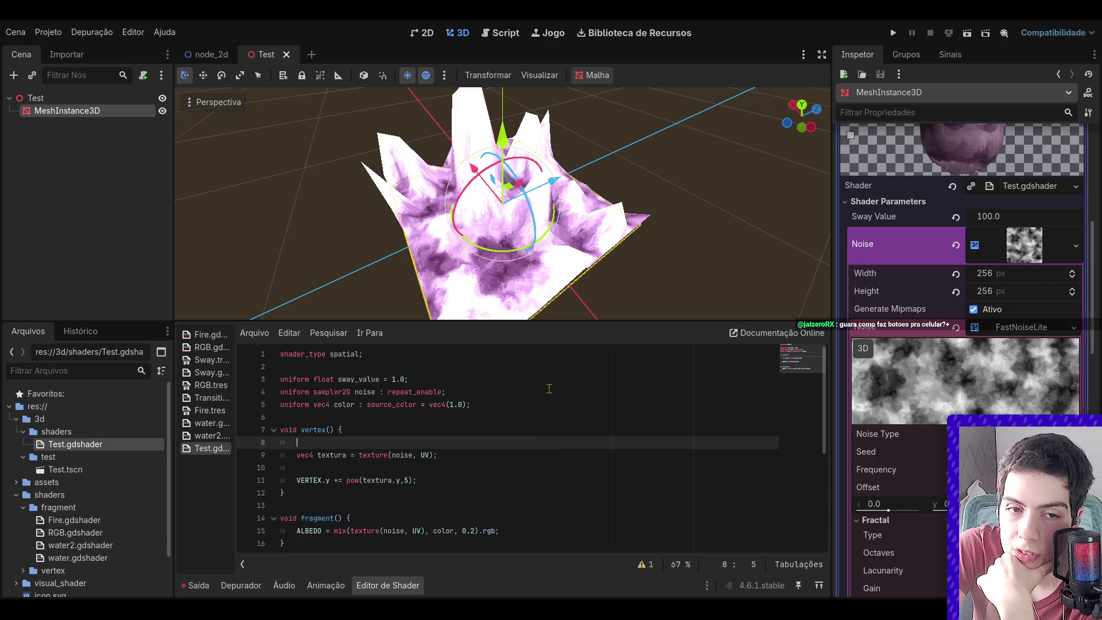
mouse_move(801, 117)
mouse_down()
mouse_move(809, 101)
mouse_move(808, 116)
mouse_up()
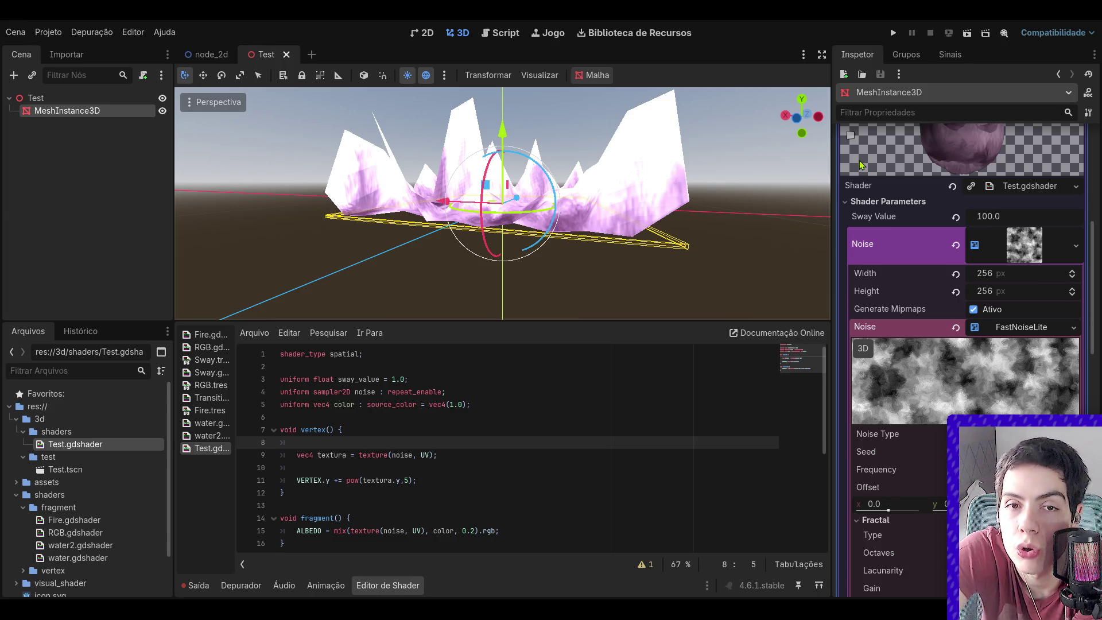
- Show the node_2d scene in the 2D view with the Water sprite
click(208, 54)
click(102, 102)
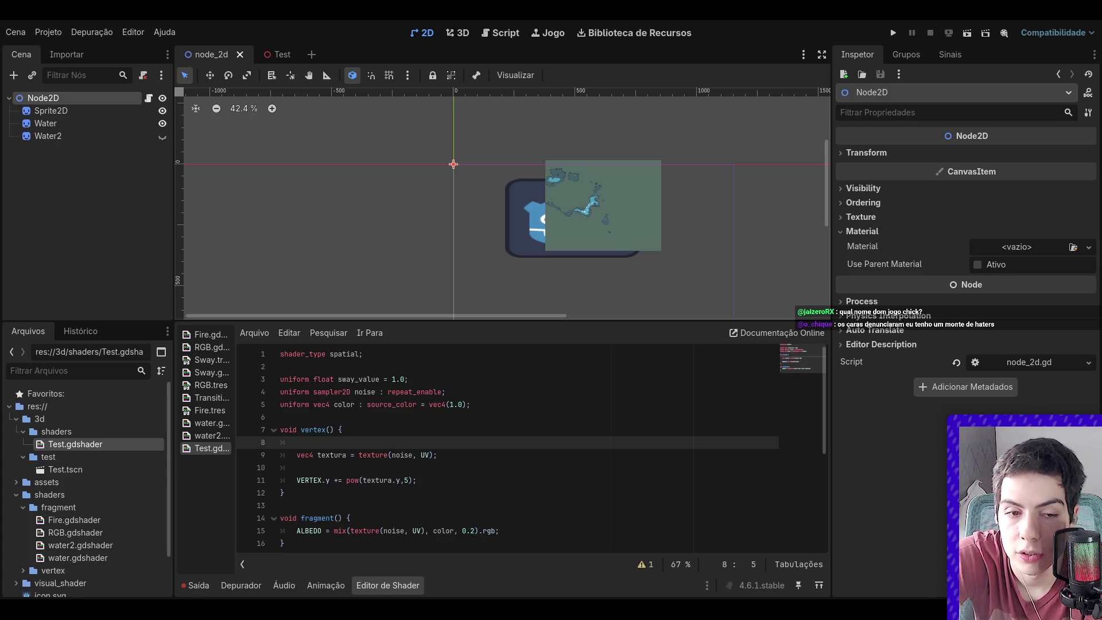
- Change line 11 to VERTEX.y += step(0.5 , pow(textura.y,5))
drag(413, 479, 346, 487)
key(ctrl+c)
key(BackSpace)
text(step(0.5)
key(ctrl+v)
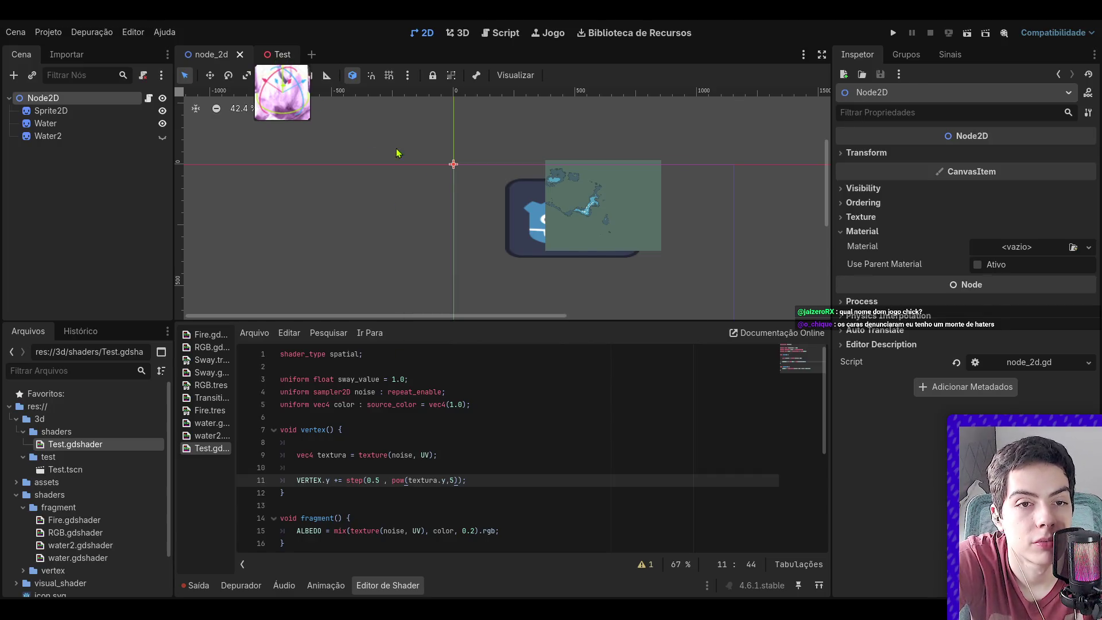
- Switch to the Test scene and orbit down onto the plane with its tall spike
click(277, 55)
drag(405, 179, 425, 241)
scroll(587, 224, down, 2)
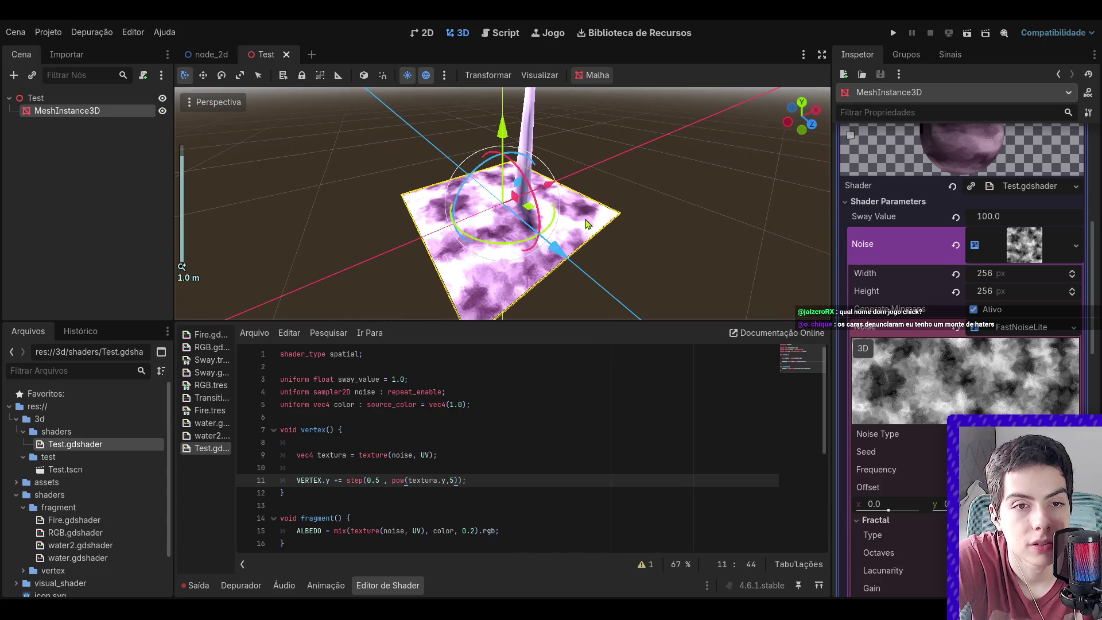
scroll(586, 224, down, 3)
scroll(574, 221, up, 5)
drag(796, 120, 660, 160)
scroll(749, 127, down, 3)
scroll(590, 184, down, 5)
click(589, 184)
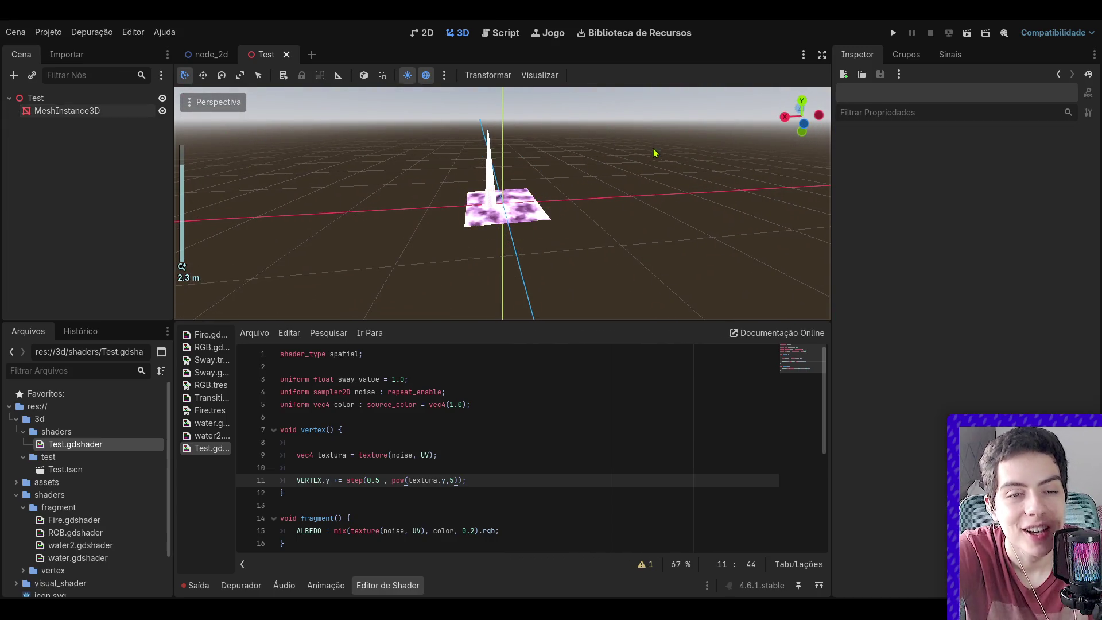
drag(775, 128, 785, 117)
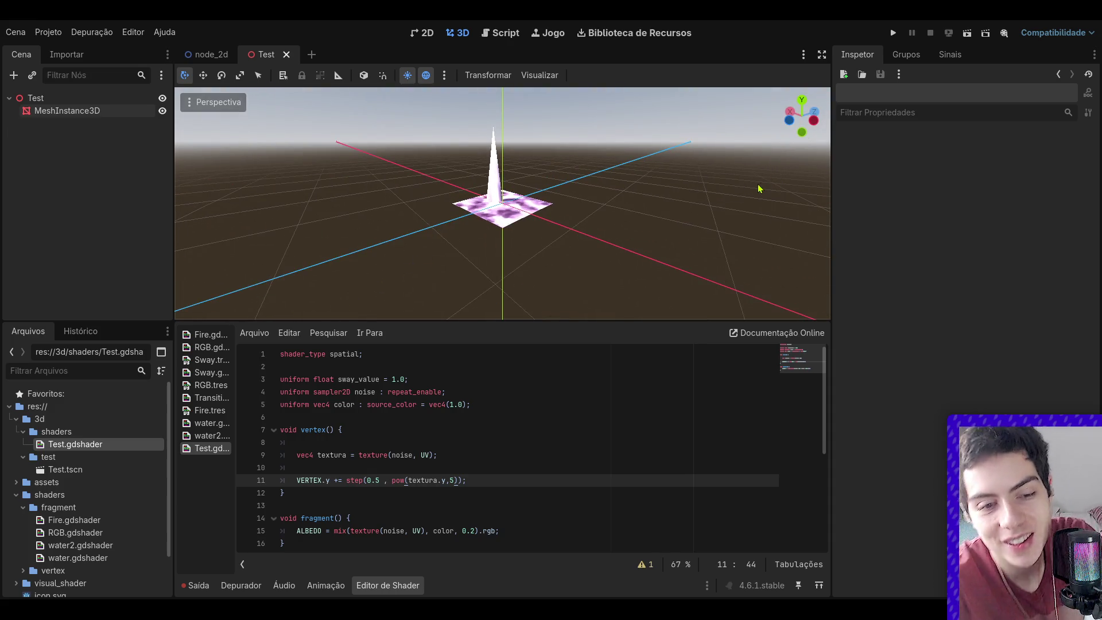
click(379, 481)
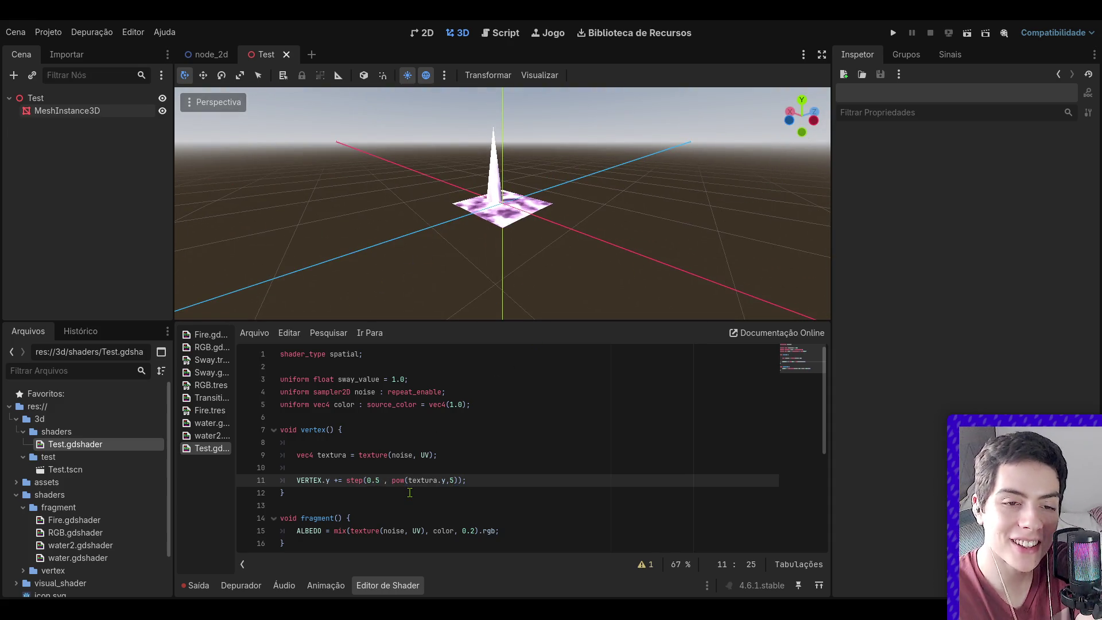
key(BackSpace)
- Lower the step threshold on line 11 and orbit around the resulting spikes
text(1)
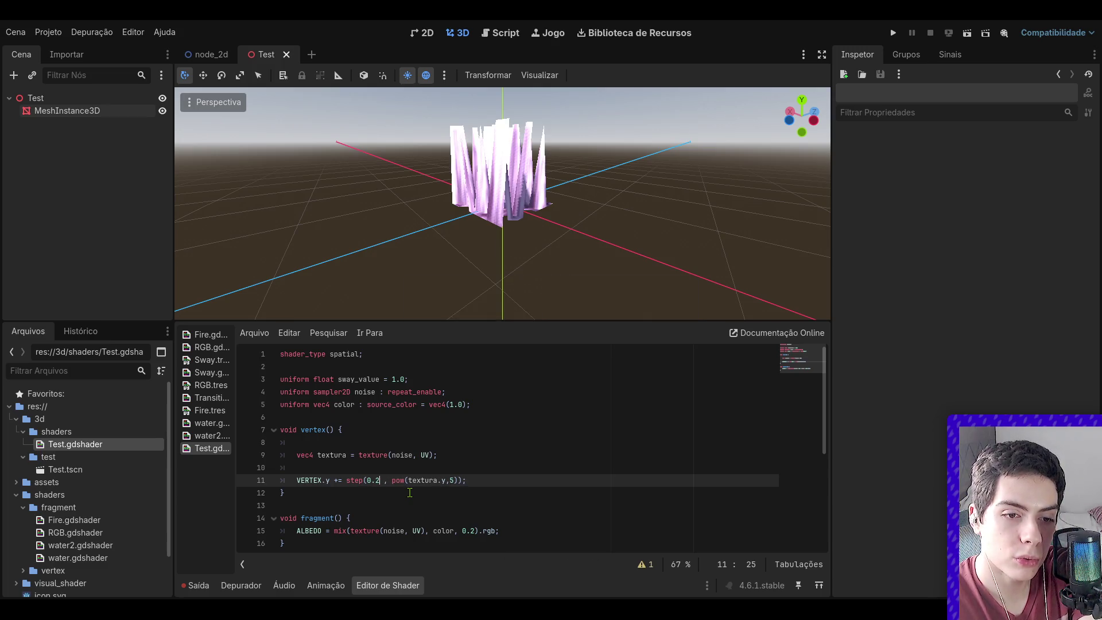
mouse_move(801, 118)
mouse_down()
mouse_move(705, 129)
mouse_move(659, 152)
mouse_up()
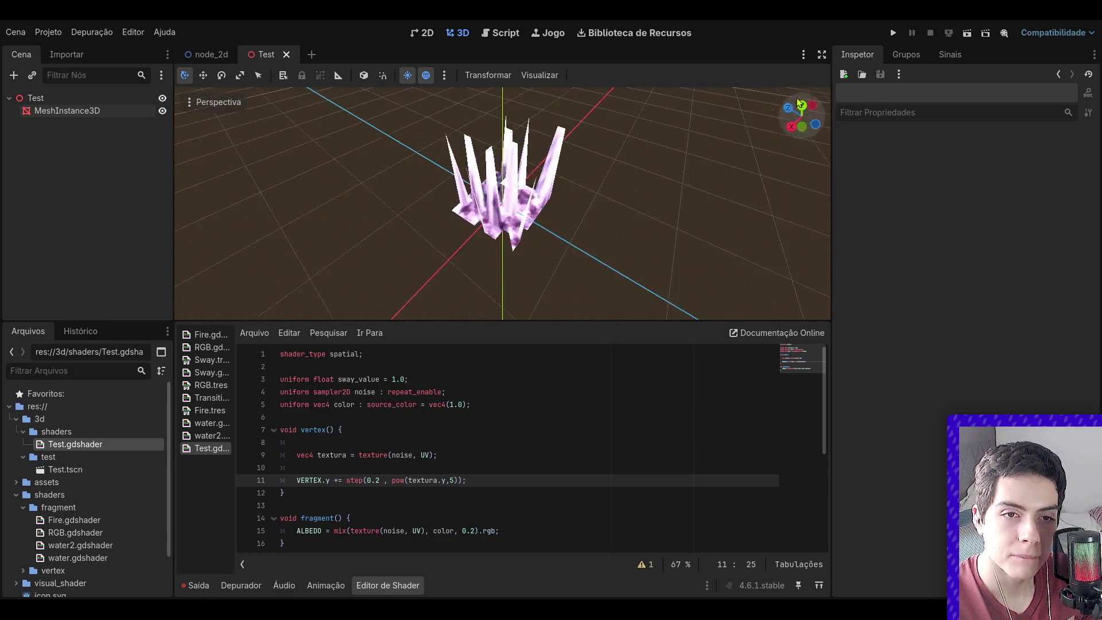
scroll(657, 155, up, 5)
drag(803, 123, 677, 164)
scroll(717, 152, down, 4)
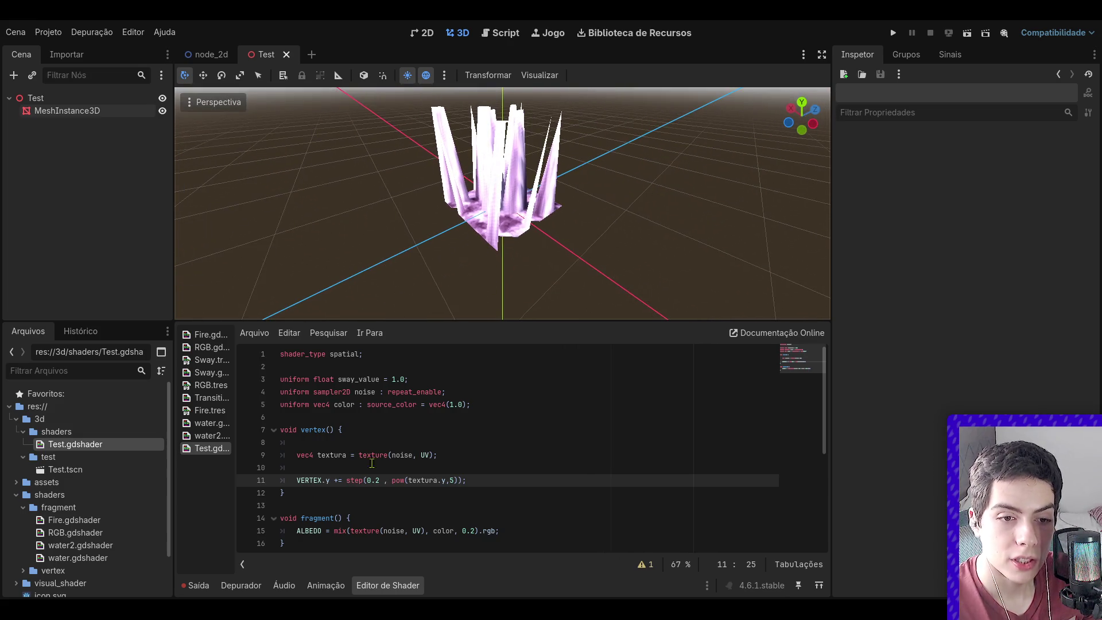
- Retry the threshold at 0.15, settle on 0.3, and snap to a front view
key(BackSpace)
text(15)
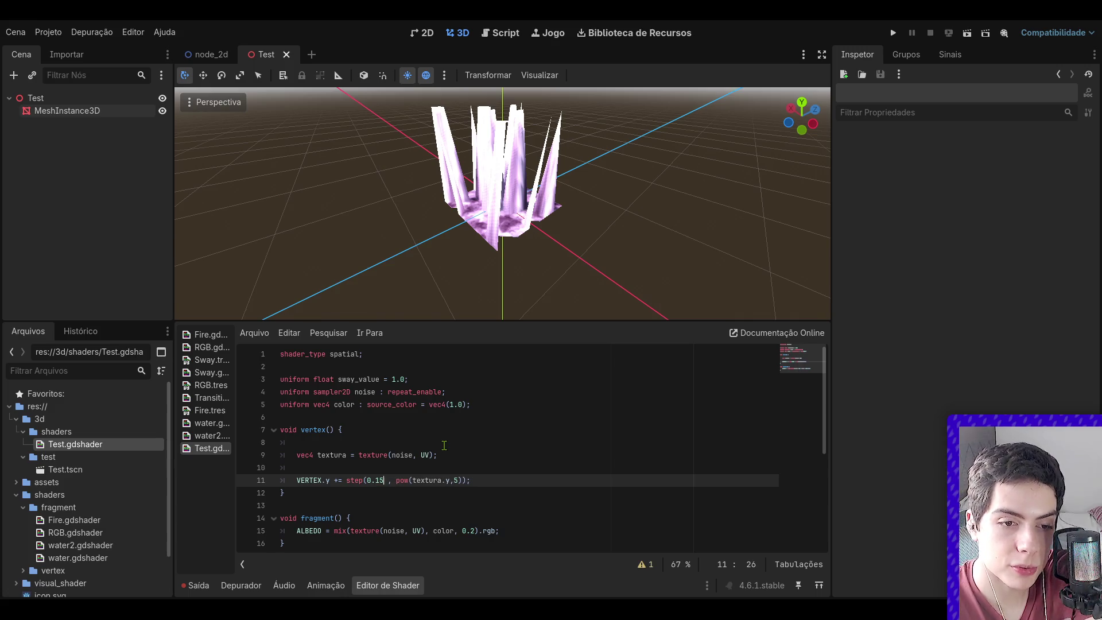
key(BackSpace)
key(BackSpace)
text(3)
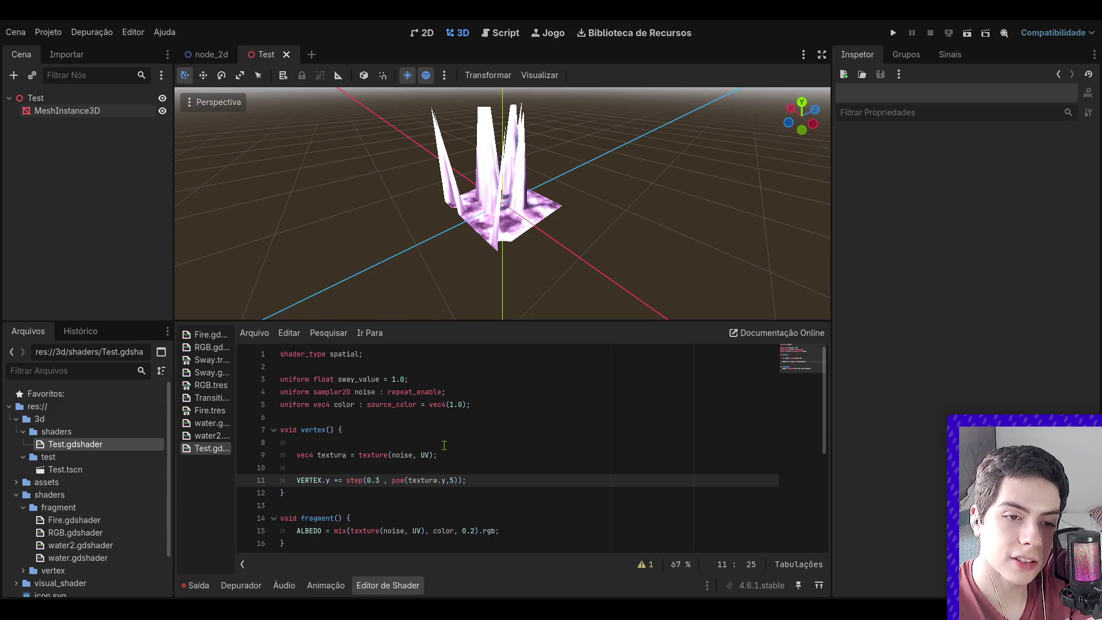
click(815, 109)
- Replace step with smoothstep on line 11 and save the shader
drag(802, 115, 806, 115)
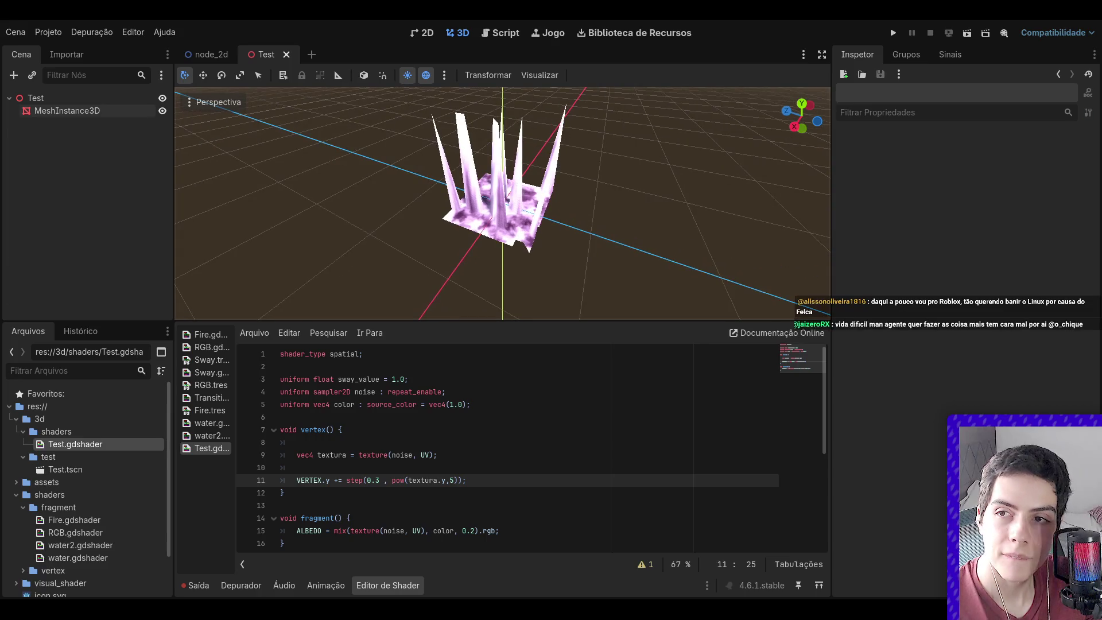
click(359, 486)
double_click(355, 481)
text(smoothstep)
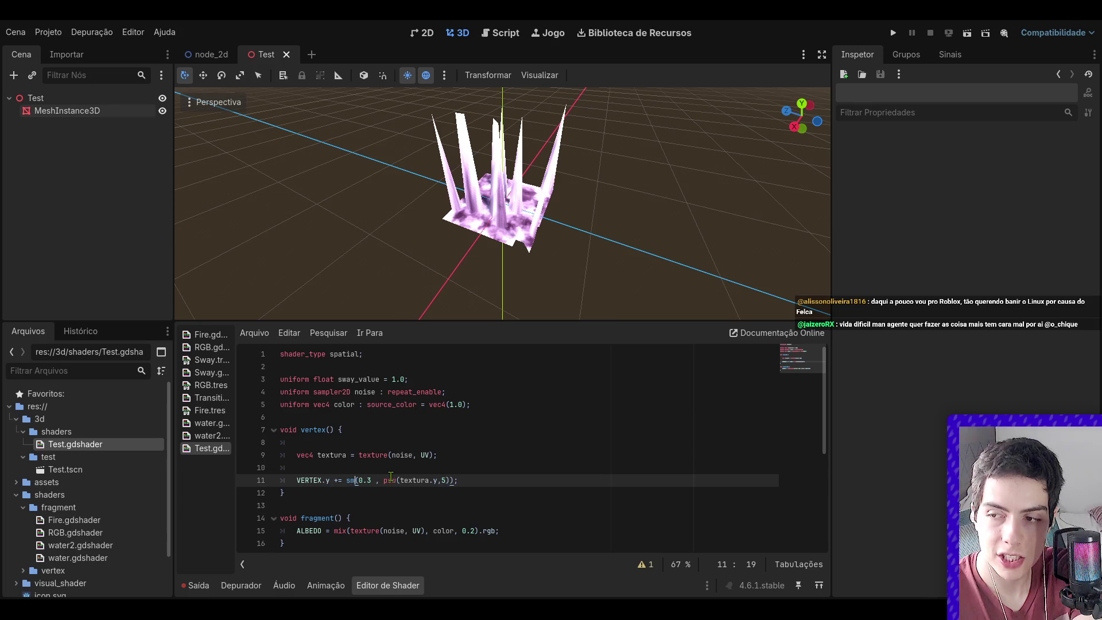
key(ctrl+s)
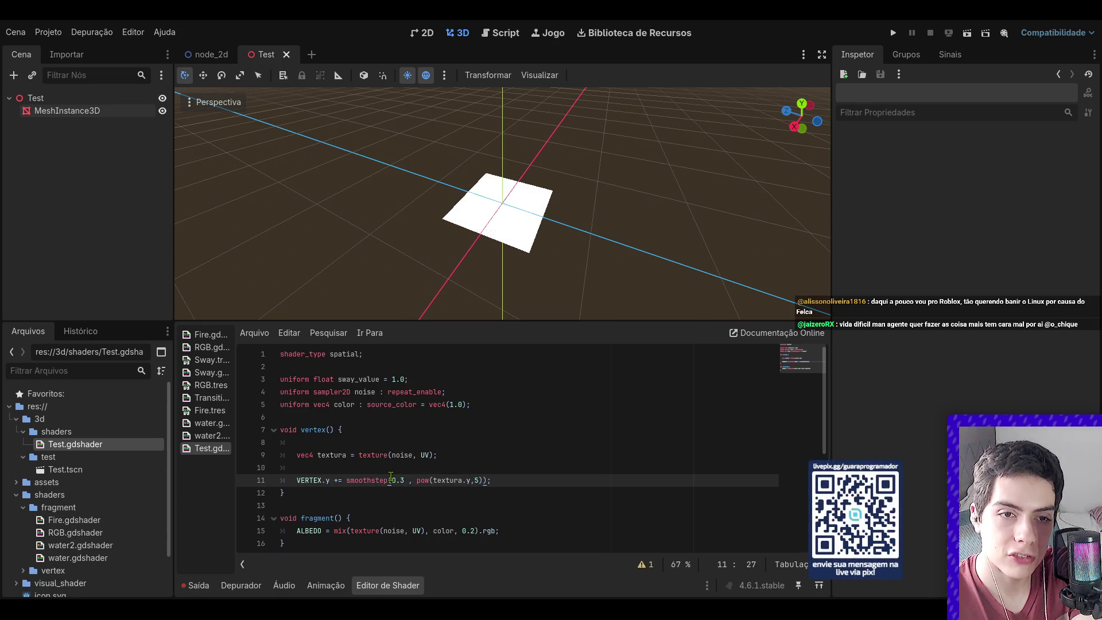
text(()
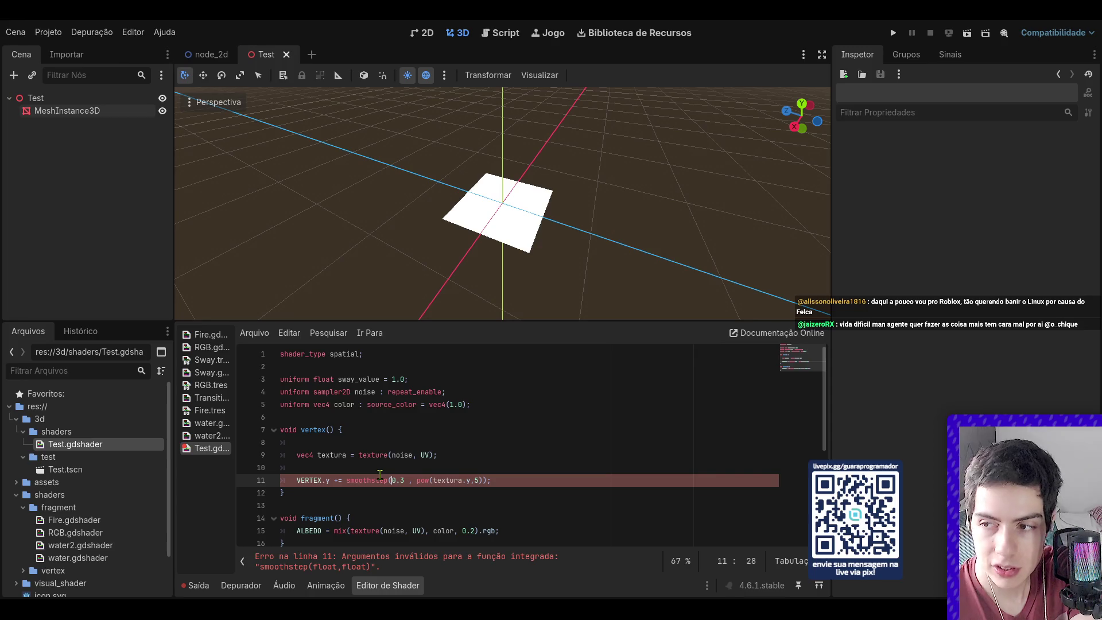
- Add a second smoothstep edge of 0.6 after 0.3, save, and orbit closer
click(411, 484)
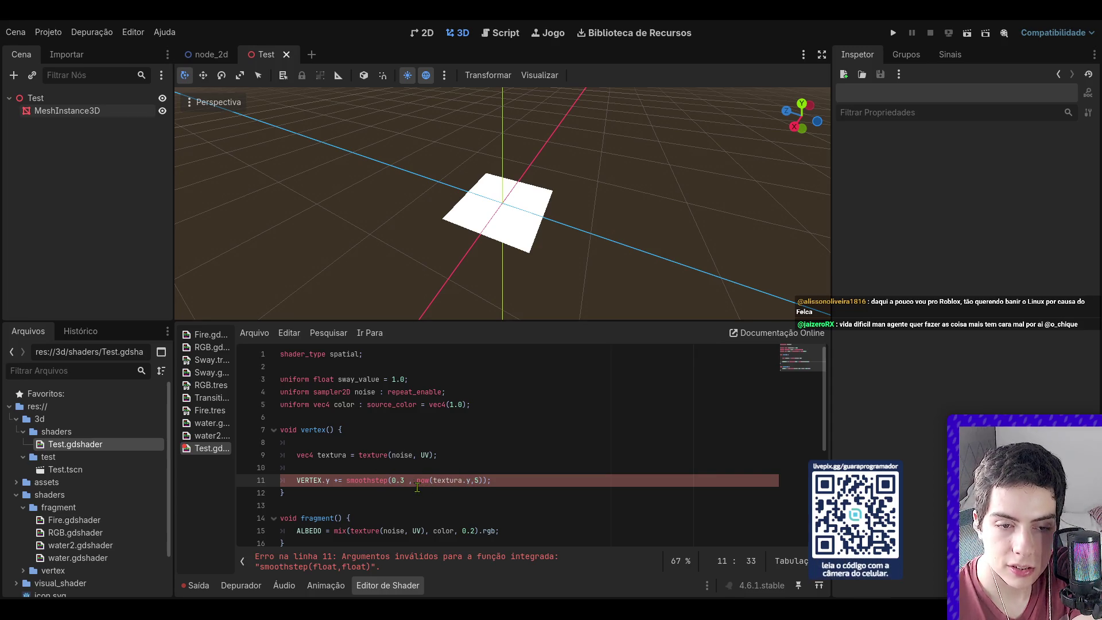
text(0 )
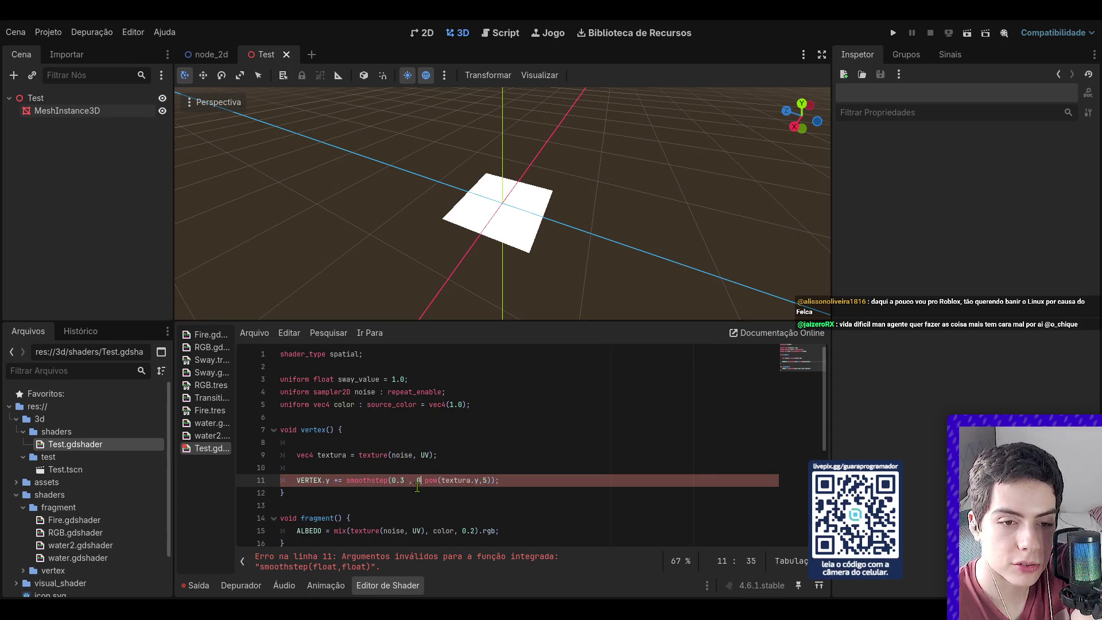
text(.6)
key(ctrl+s)
text(,)
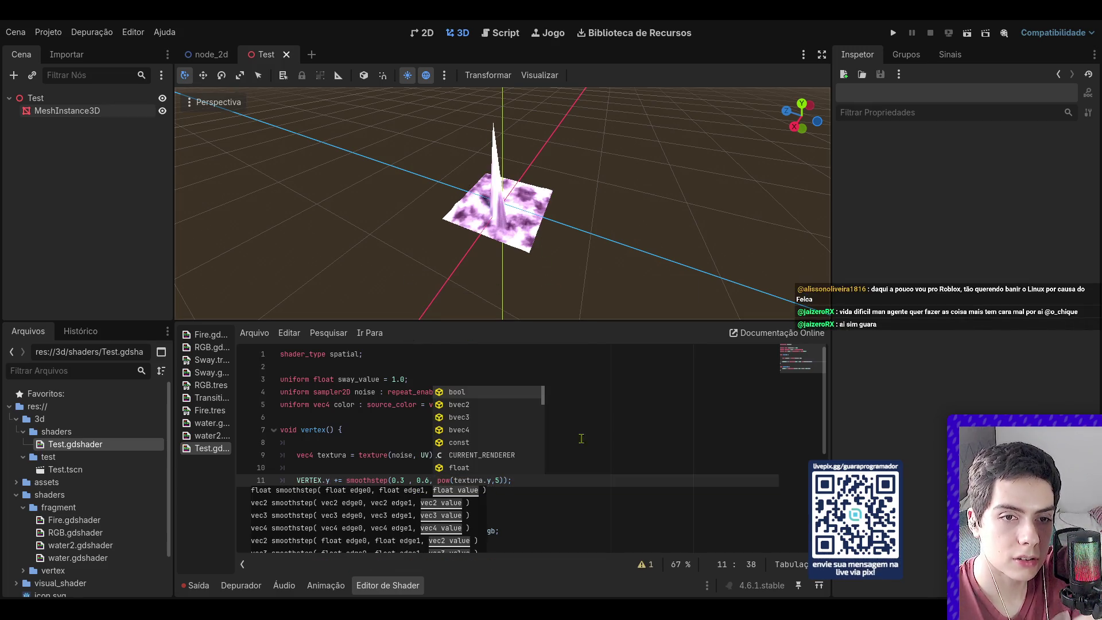
click(598, 502)
drag(794, 106, 459, 126)
scroll(585, 118, up, 2)
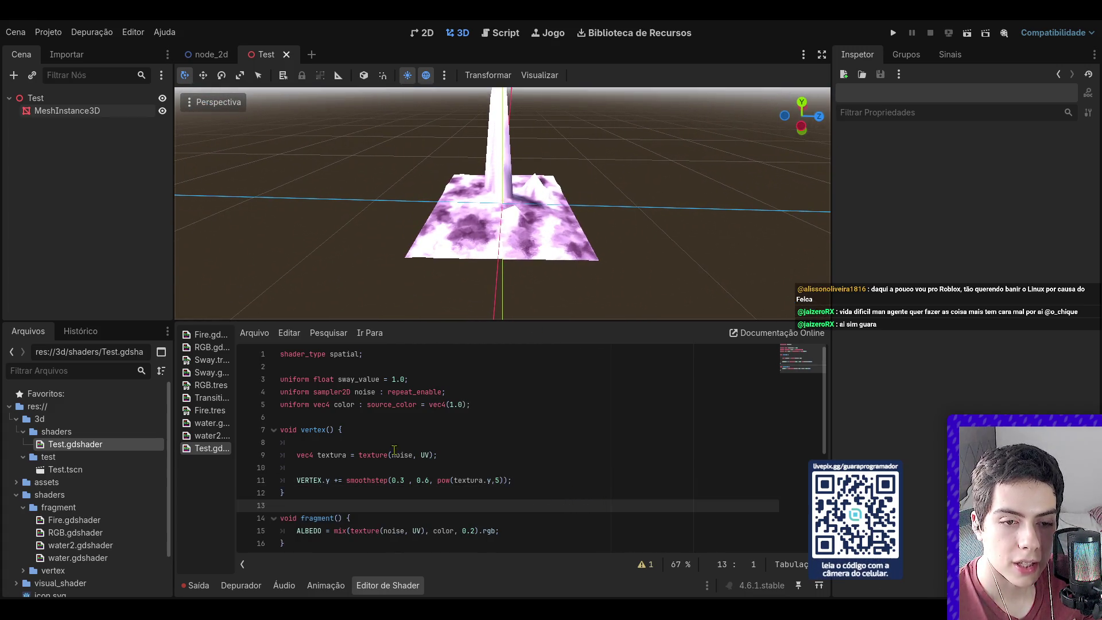
- Change the upper smoothstep edge from 0.6 to 0.4
click(405, 480)
click(430, 482)
key(BackSpace)
text(4)
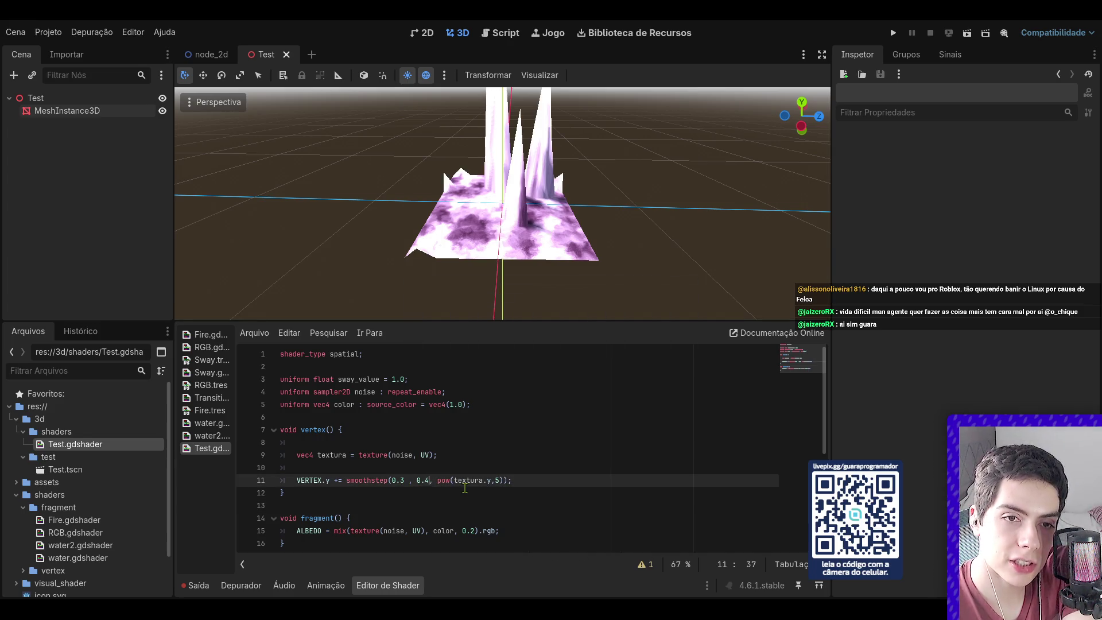
key(Left)
key(Left)
key(Left)
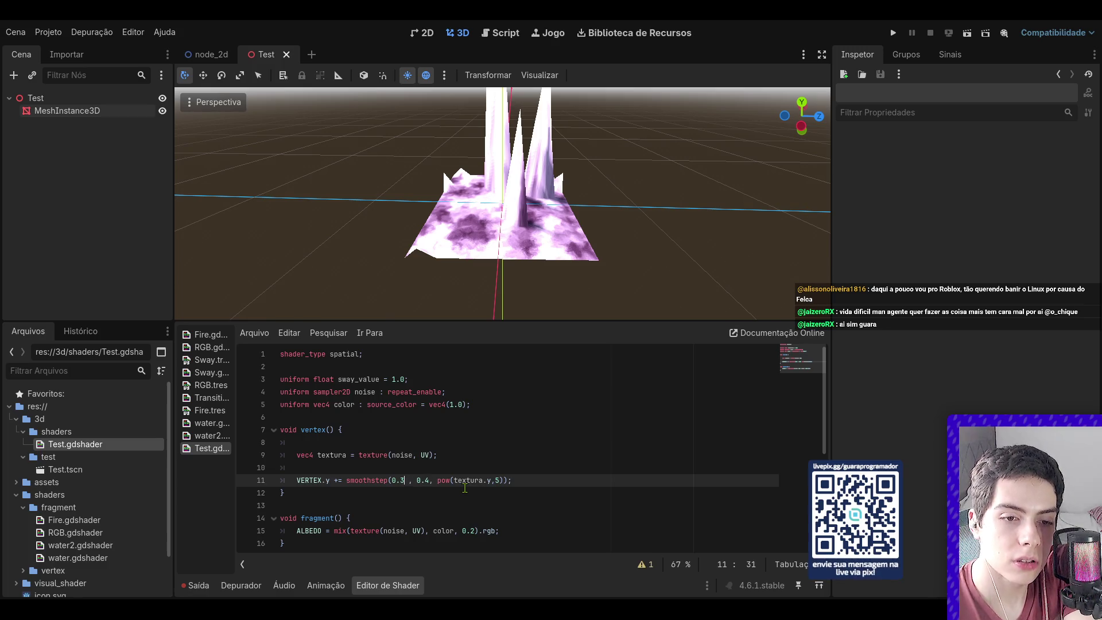
- Orbit and zoom around the denser purple spike cluster to inspect it
mouse_move(620, 189)
mouse_down()
mouse_move(637, 149)
mouse_move(657, 181)
mouse_move(521, 228)
mouse_up()
scroll(657, 181, up, 2)
scroll(521, 228, up, 3)
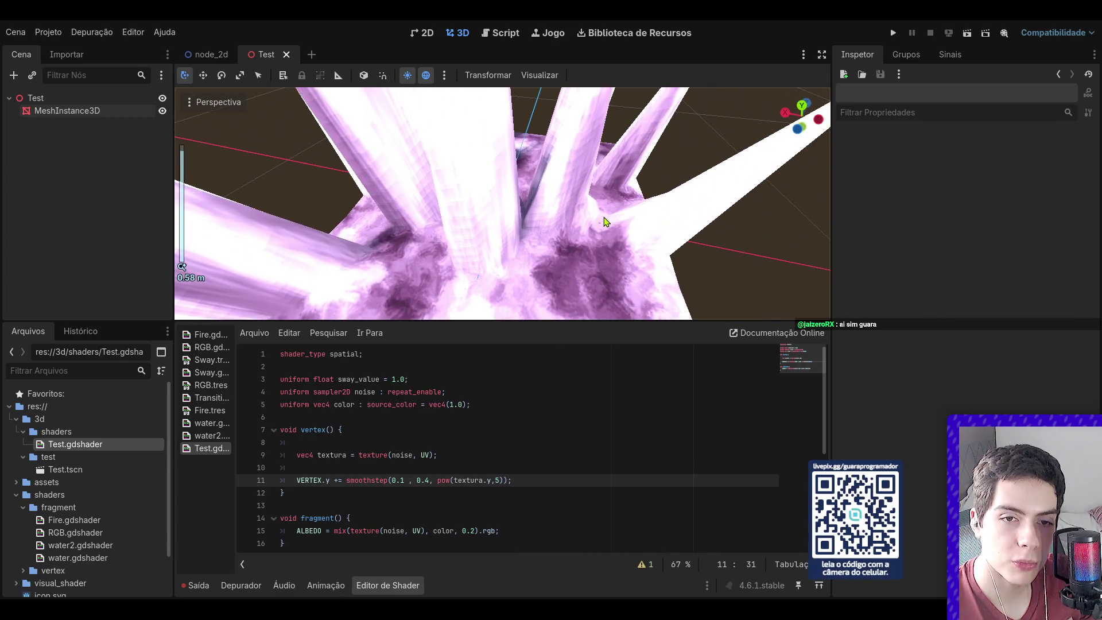
drag(800, 115, 809, 123)
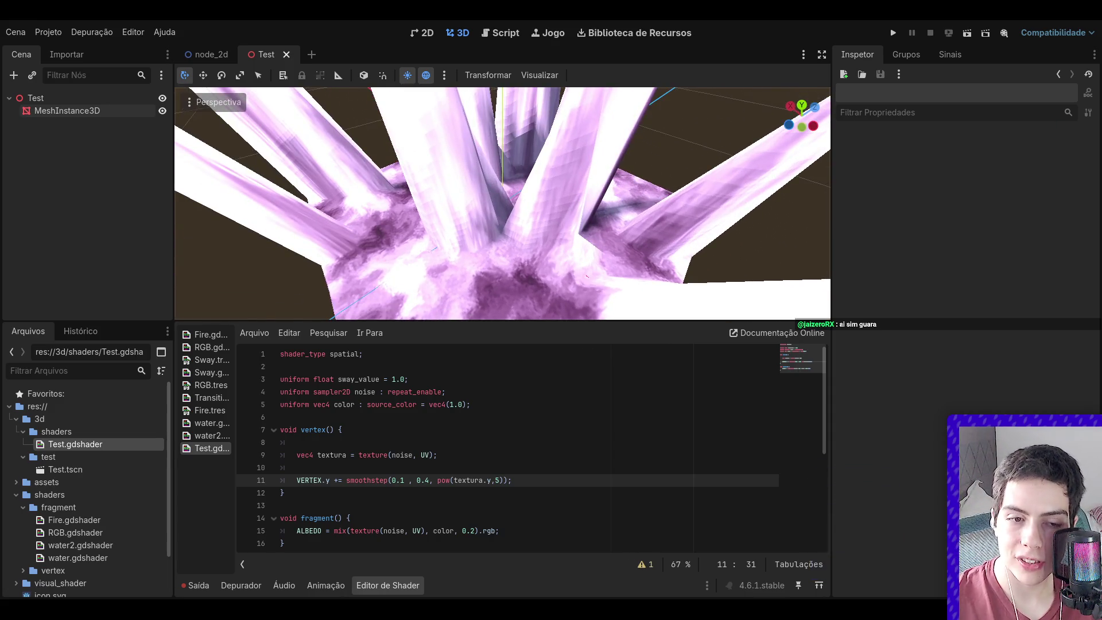
scroll(654, 196, down, 5)
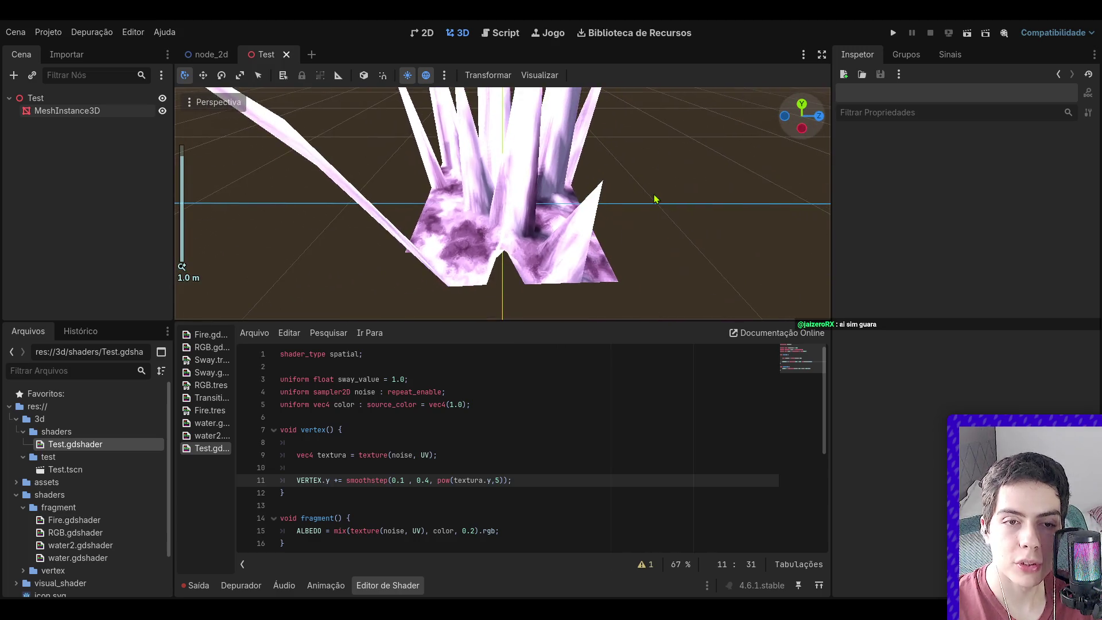
drag(800, 115, 799, 113)
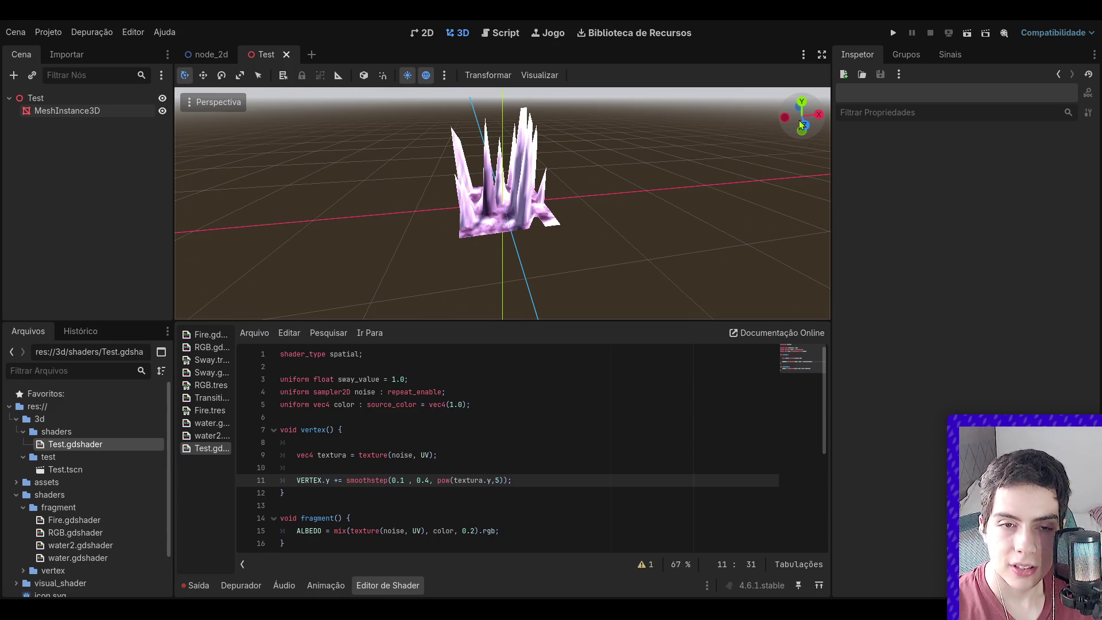
drag(790, 119, 801, 123)
scroll(800, 123, up, 8)
scroll(746, 143, down, 15)
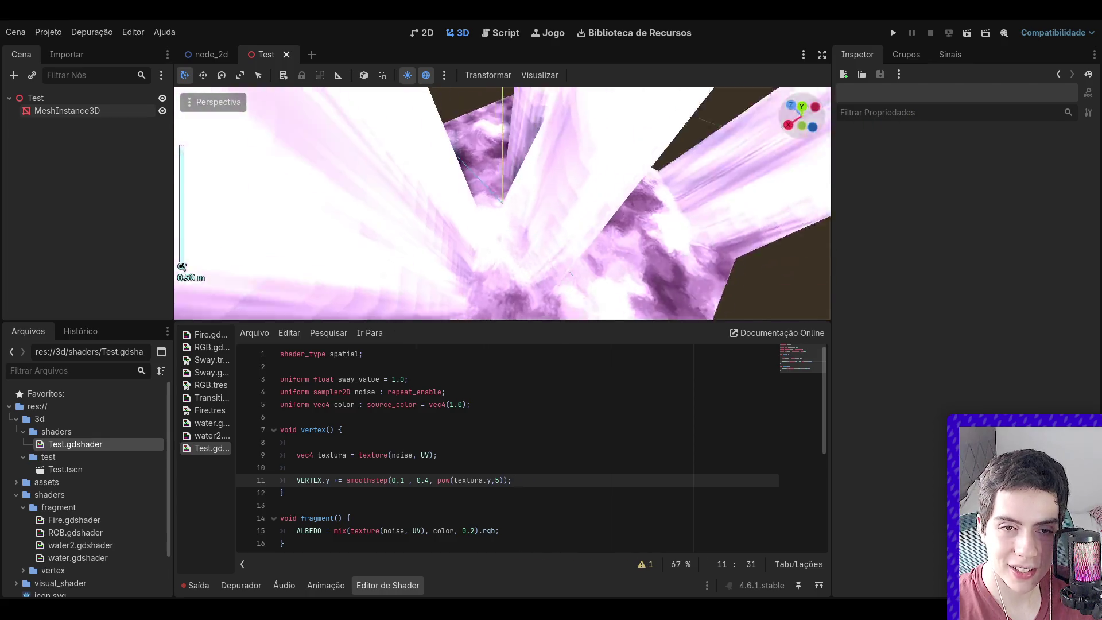
drag(811, 113, 800, 114)
scroll(665, 178, up, 10)
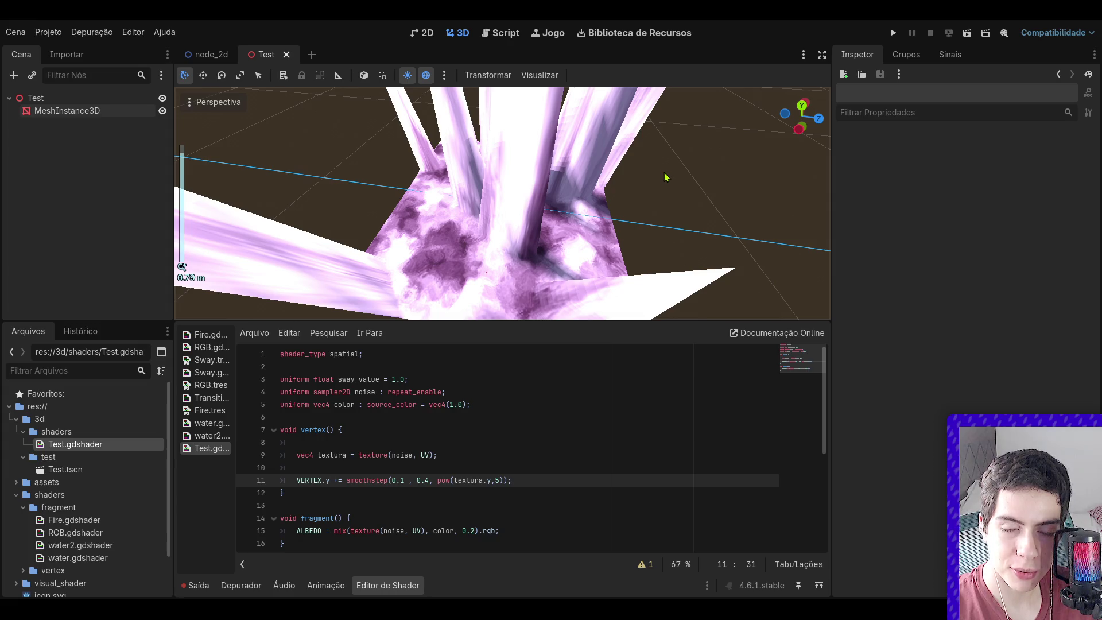
scroll(664, 178, down, 2)
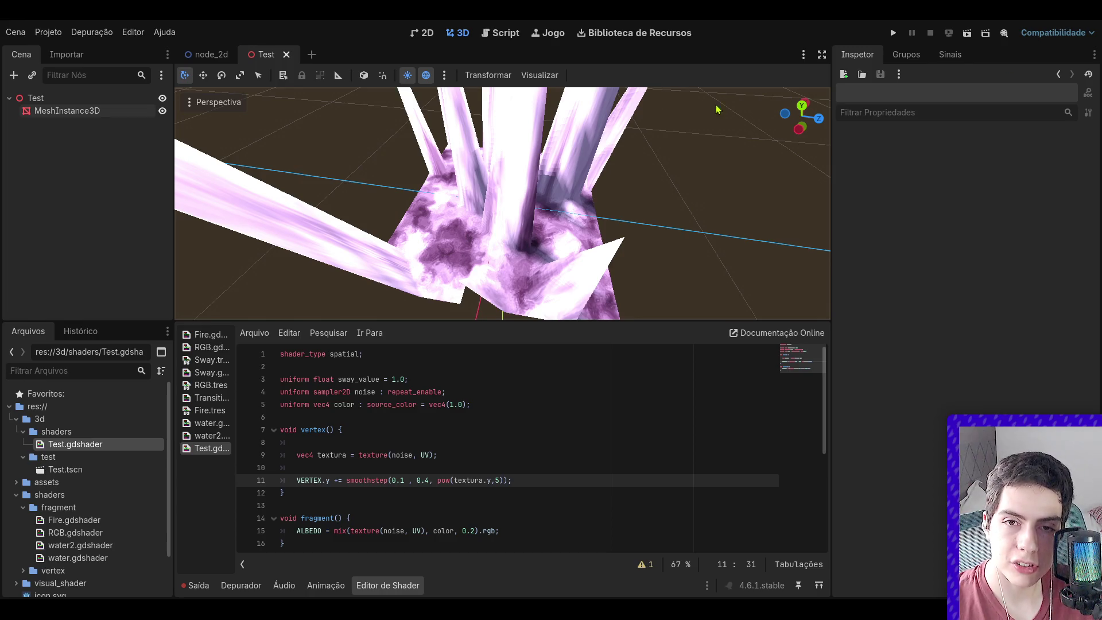
drag(802, 118, 763, 155)
scroll(762, 156, down, 5)
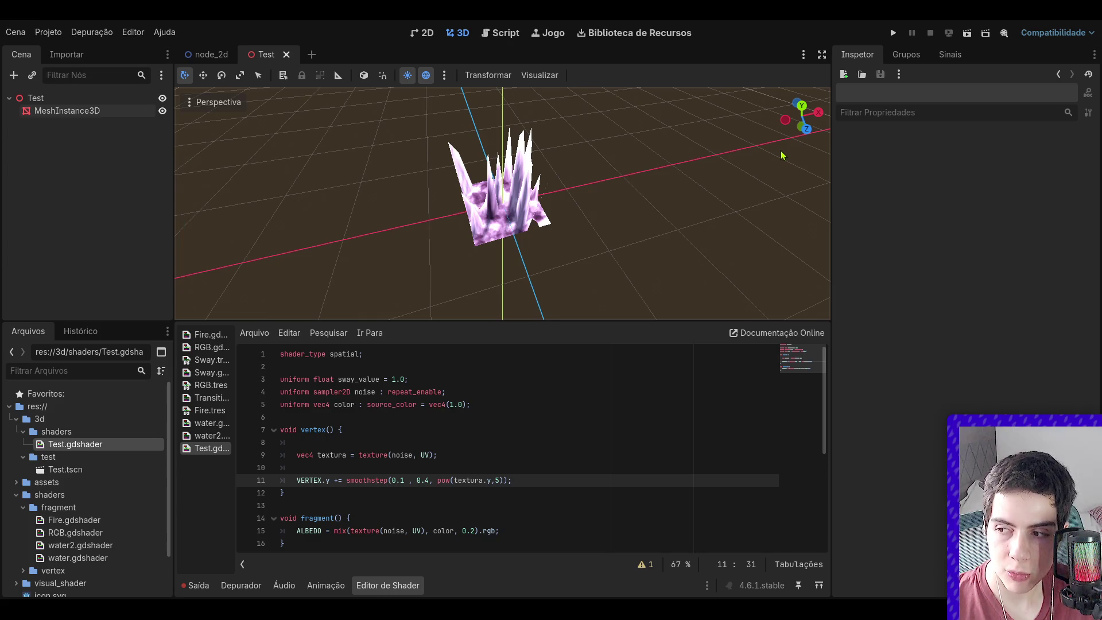
drag(802, 116, 741, 119)
scroll(520, 165, up, 4)
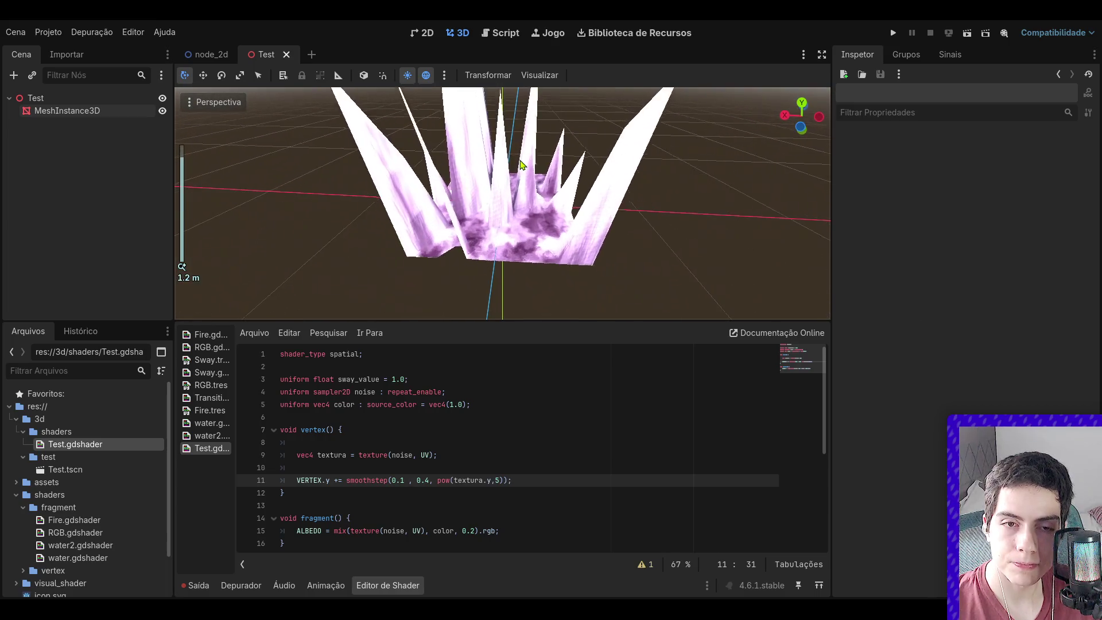
scroll(520, 165, up, 2)
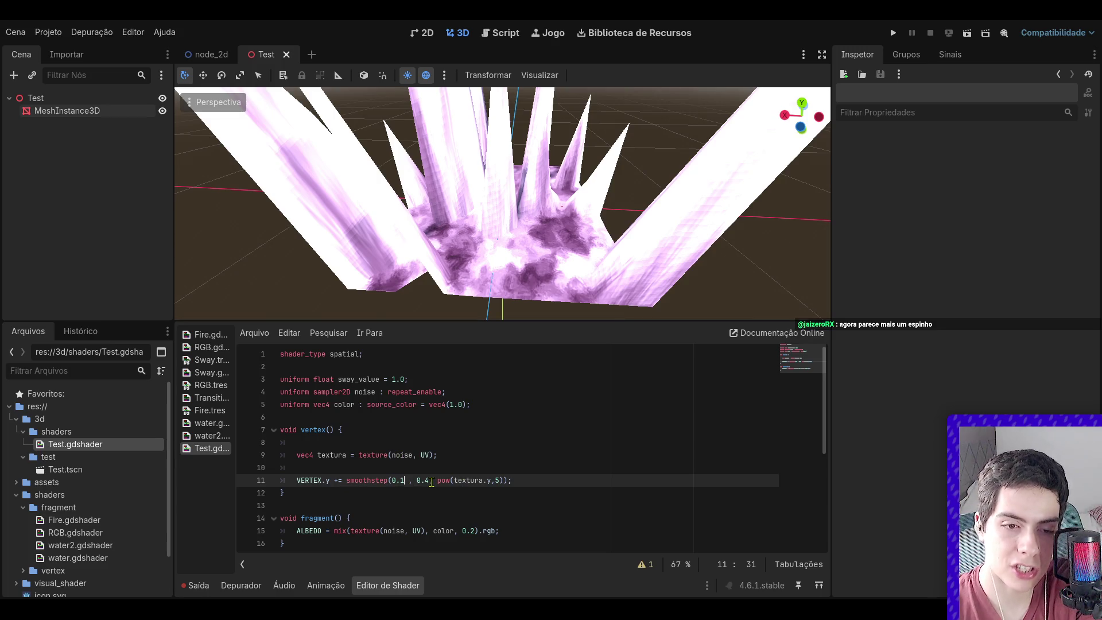
- Edit line 11 to smoothstep(0.12, 0.43, pow(textura.y,5)) and orbit the tighter crystal cluster
text(2)
key(Right)
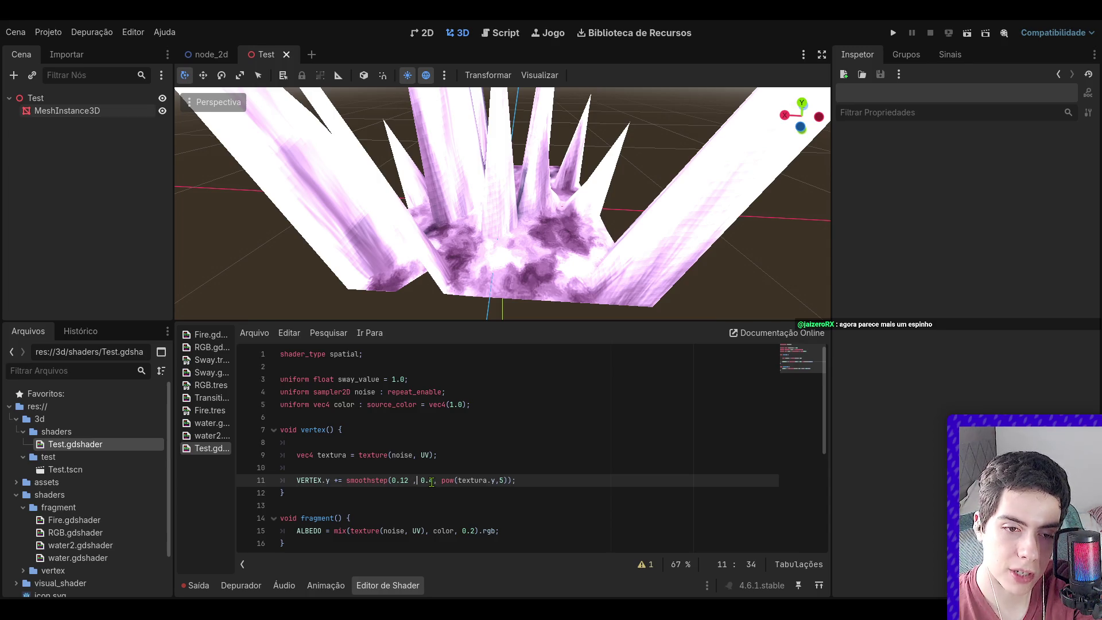
text(4)
key(Right)
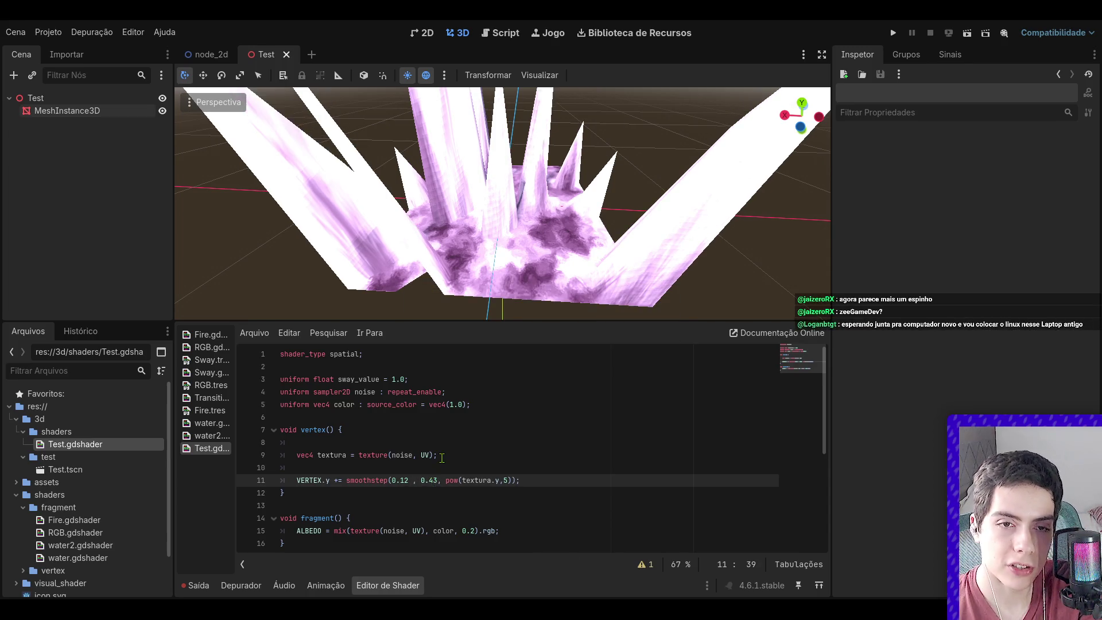
scroll(668, 267, down, 3)
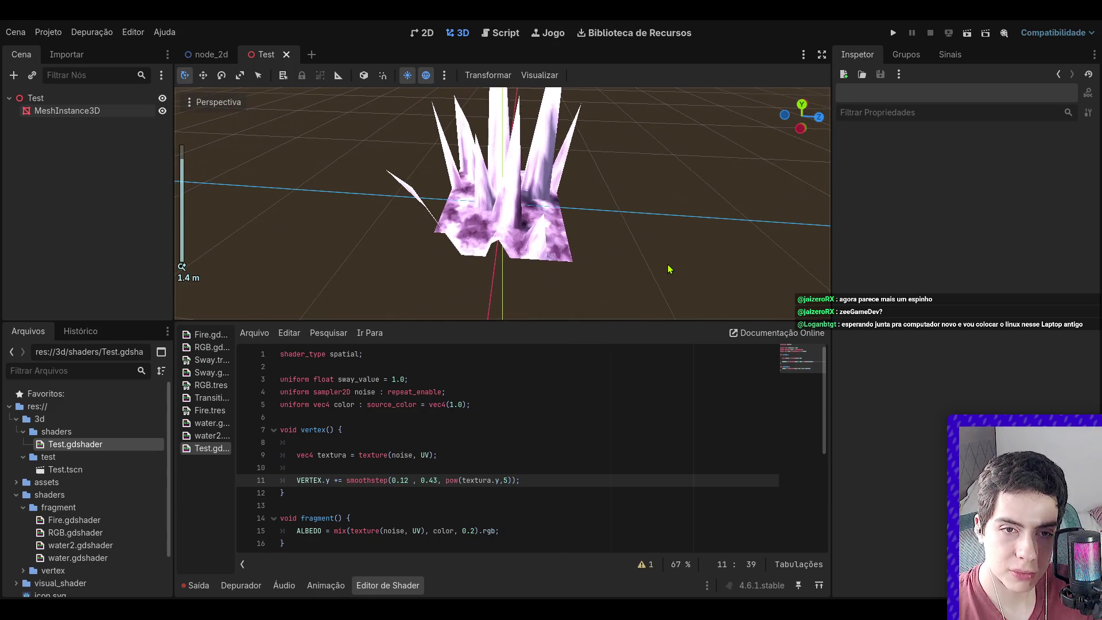
scroll(675, 257, down, 5)
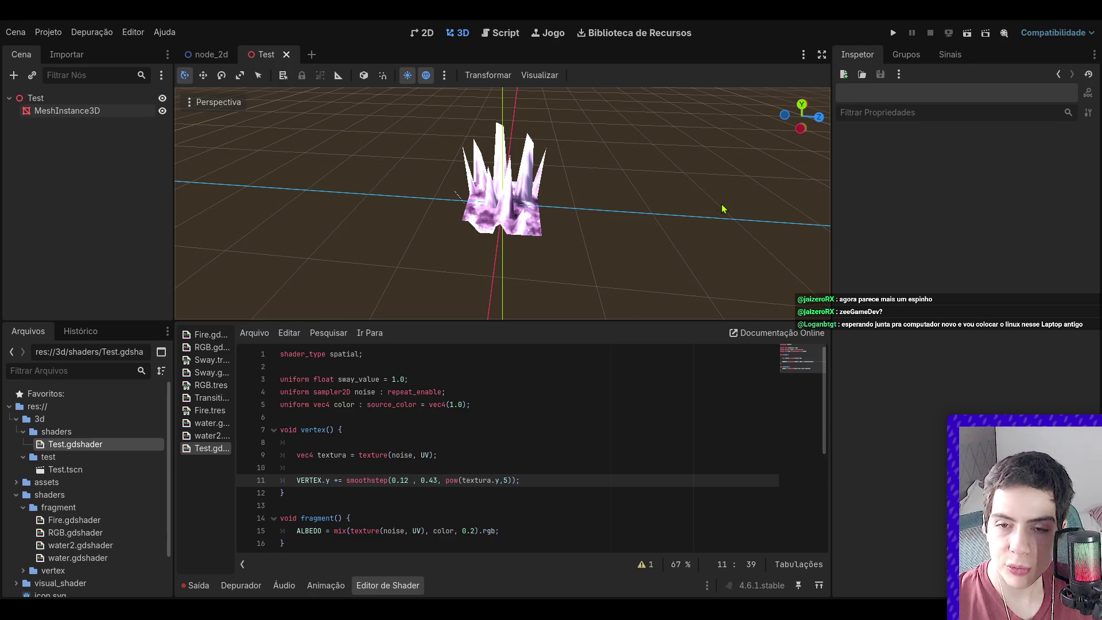
drag(807, 107, 698, 144)
scroll(644, 161, up, 6)
mouse_move(803, 116)
mouse_down()
mouse_move(794, 124)
mouse_move(801, 114)
mouse_up()
scroll(763, 155, down, 10)
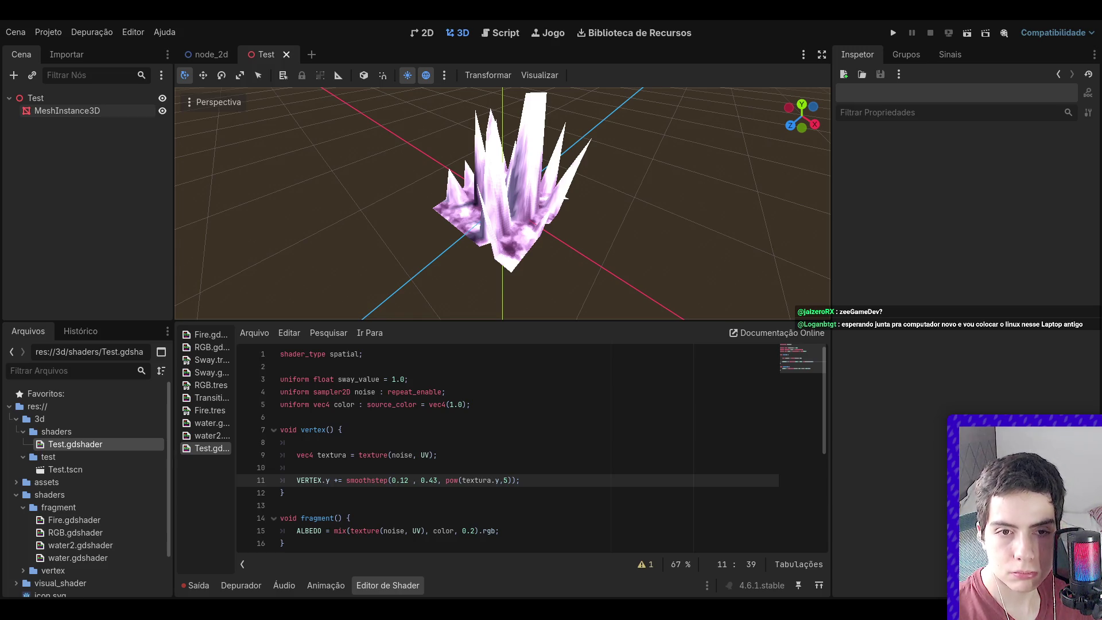
- Orbit the camera slightly around the crystal mesh
drag(802, 117, 788, 119)
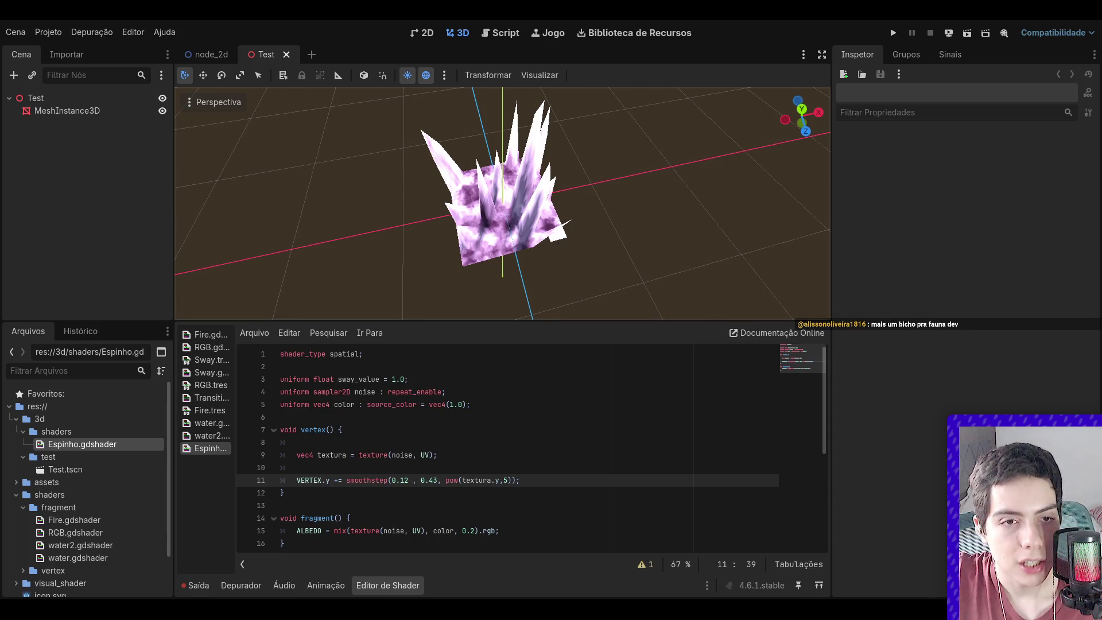
- Show MeshInstance3D's shader parameters with the Noise texture collapsed, and review lines 9–11
click(67, 110)
scroll(918, 392, down, 5)
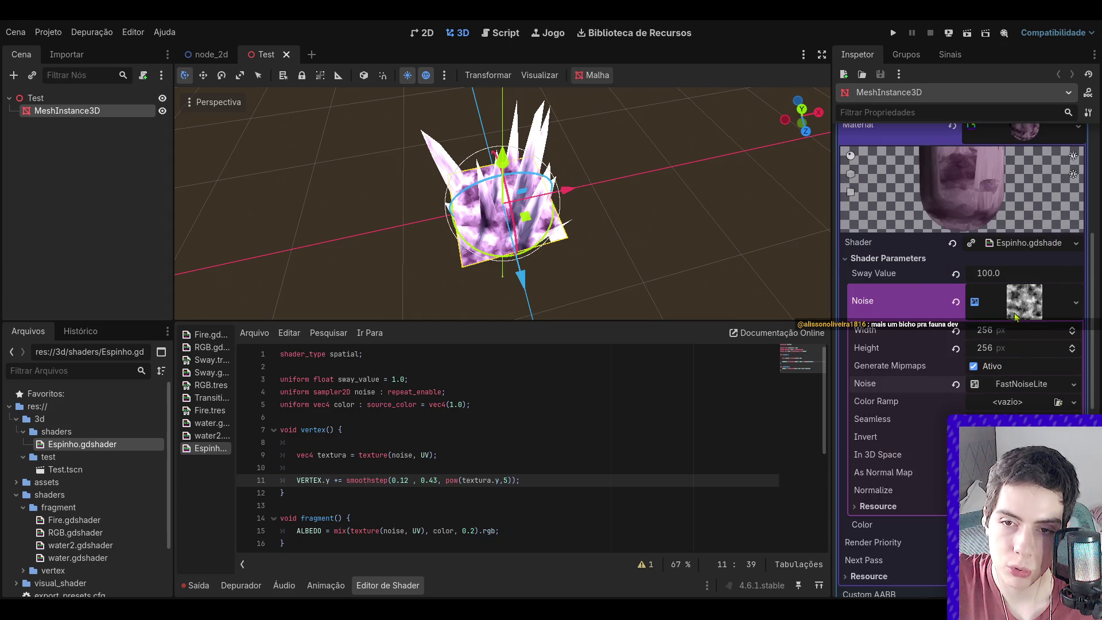
click(1014, 316)
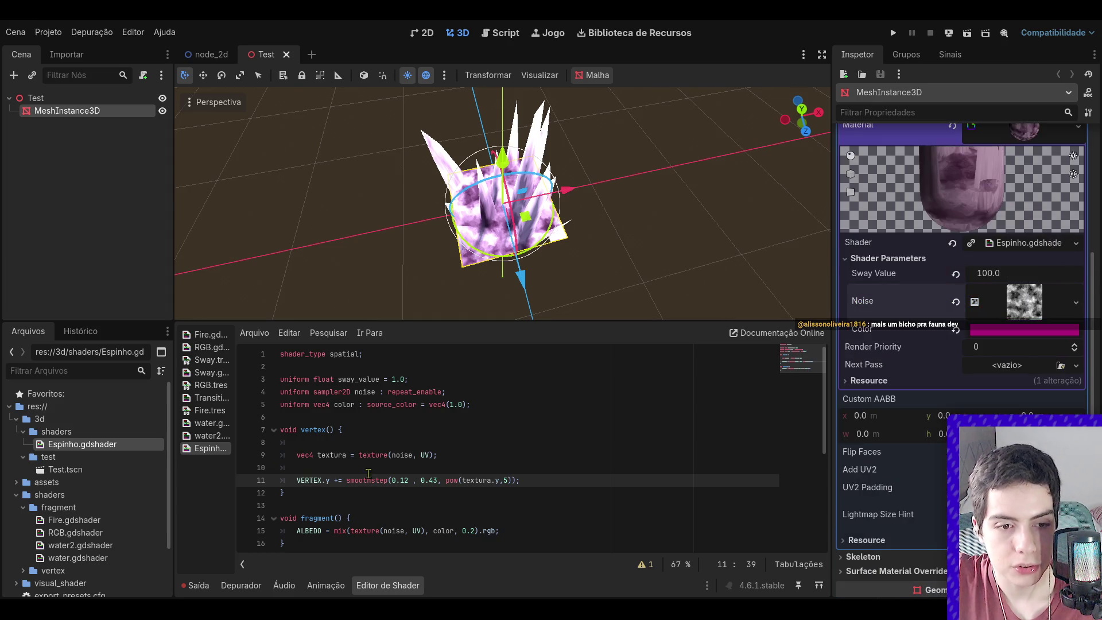
drag(437, 455, 283, 456)
click(330, 455)
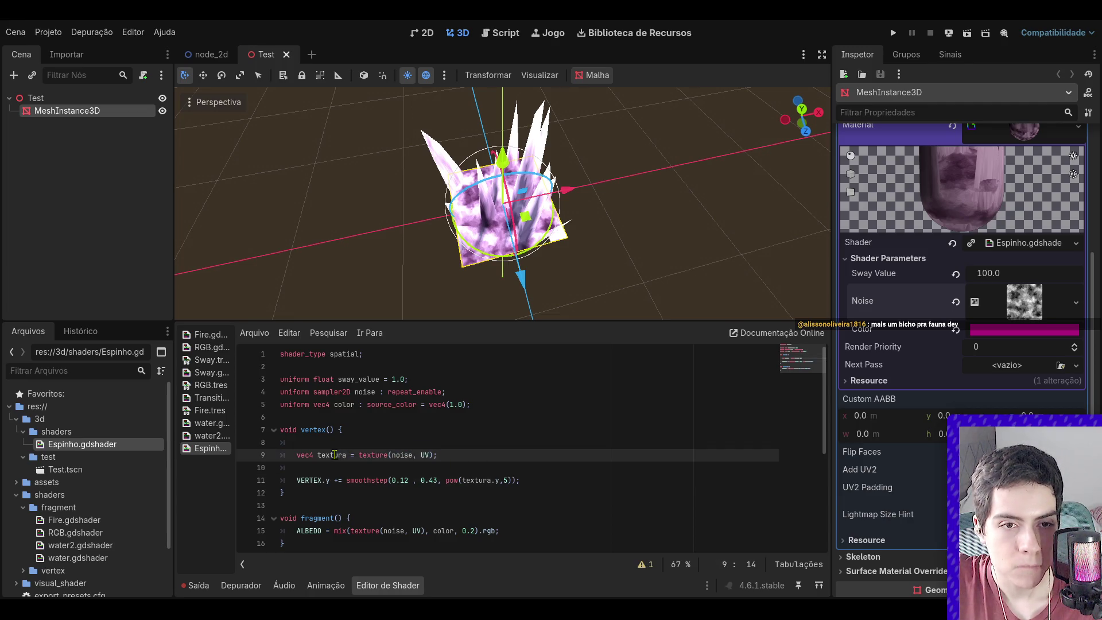
click(508, 480)
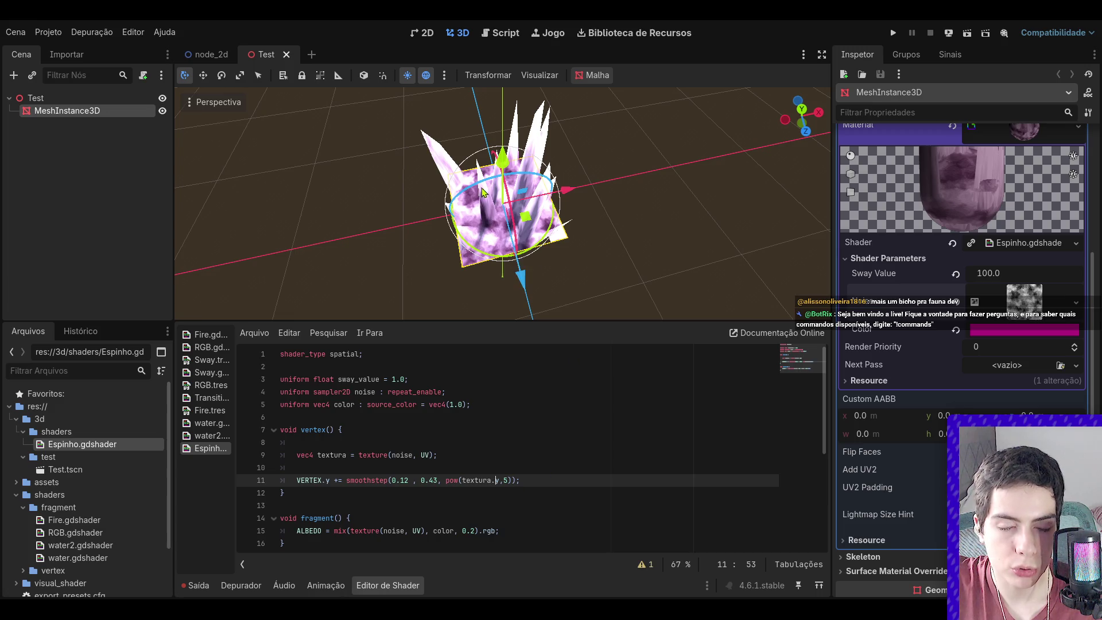
- Orbit and zoom to near-frontal views of the dense purple crystal cluster
scroll(483, 183, up, 5)
scroll(541, 180, down, 6)
scroll(465, 136, up, 2)
drag(759, 142, 611, 229)
drag(801, 116, 789, 211)
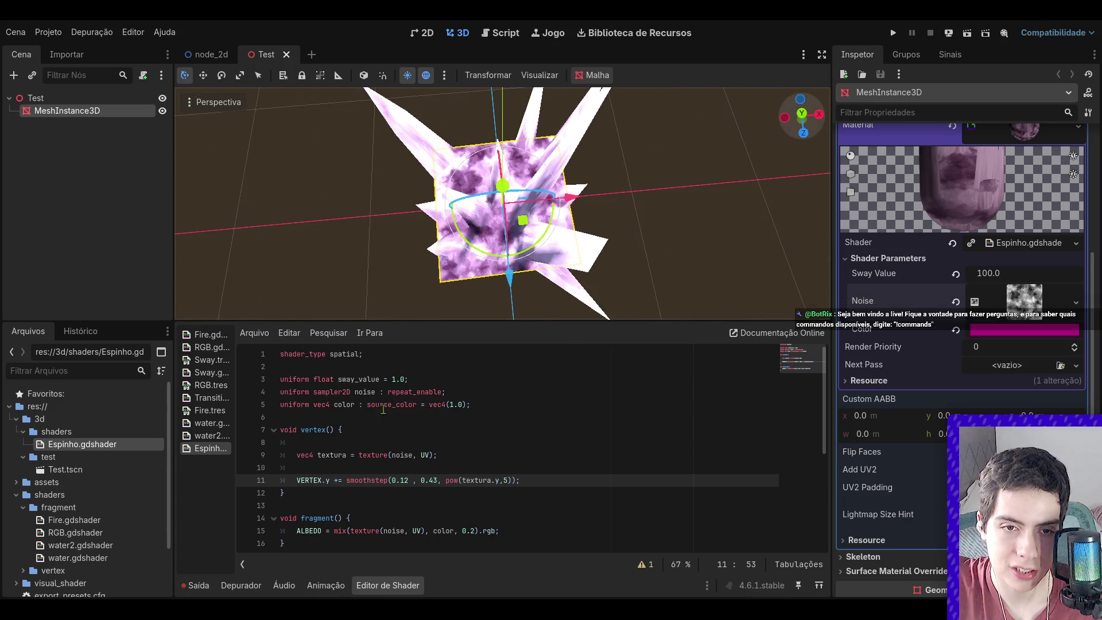
drag(767, 122, 780, 105)
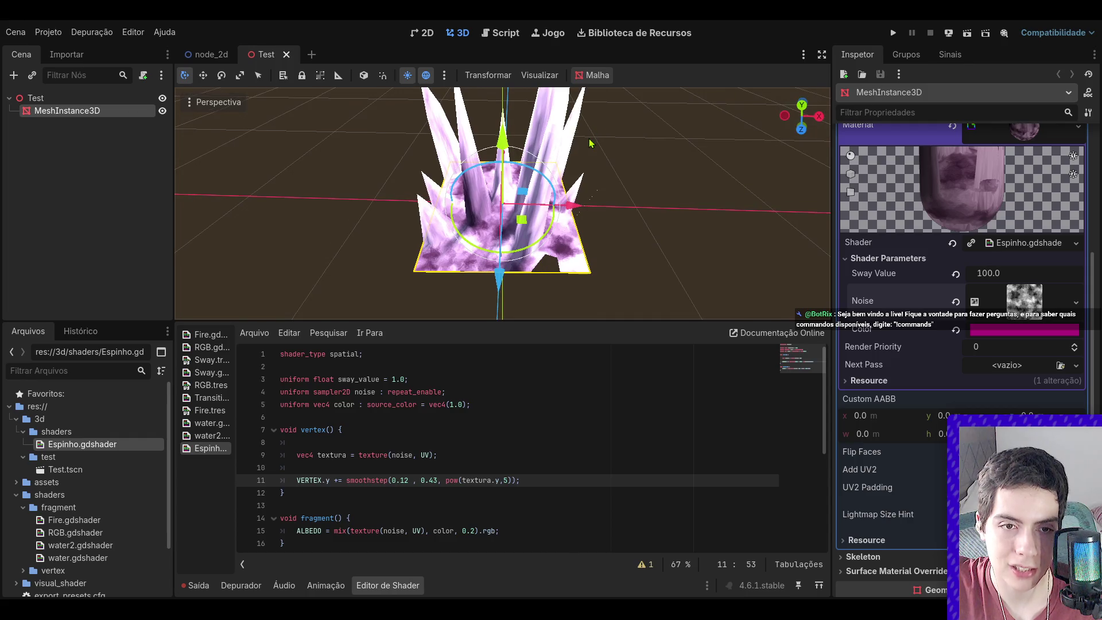
scroll(625, 181, down, 3)
scroll(591, 149, up, 3)
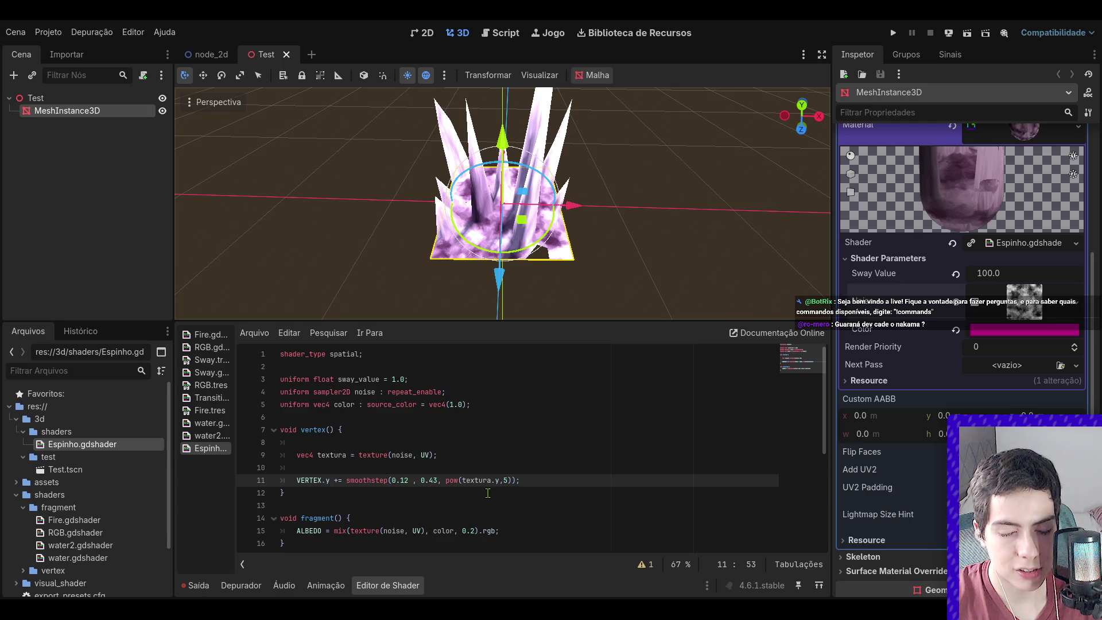
scroll(484, 235, up, 5)
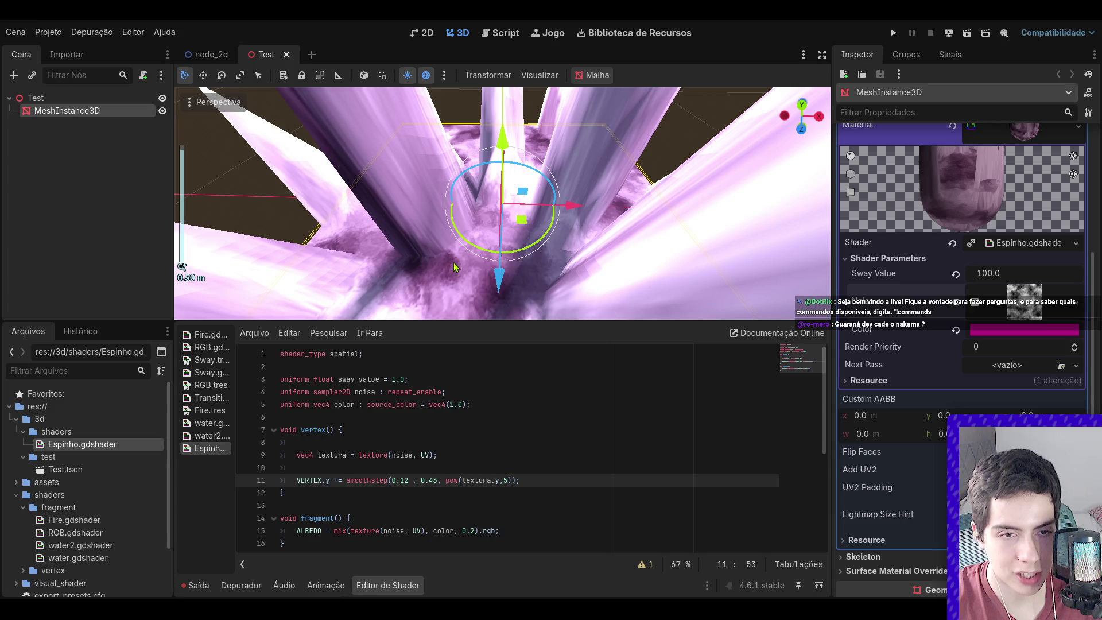
scroll(463, 272, down, 5)
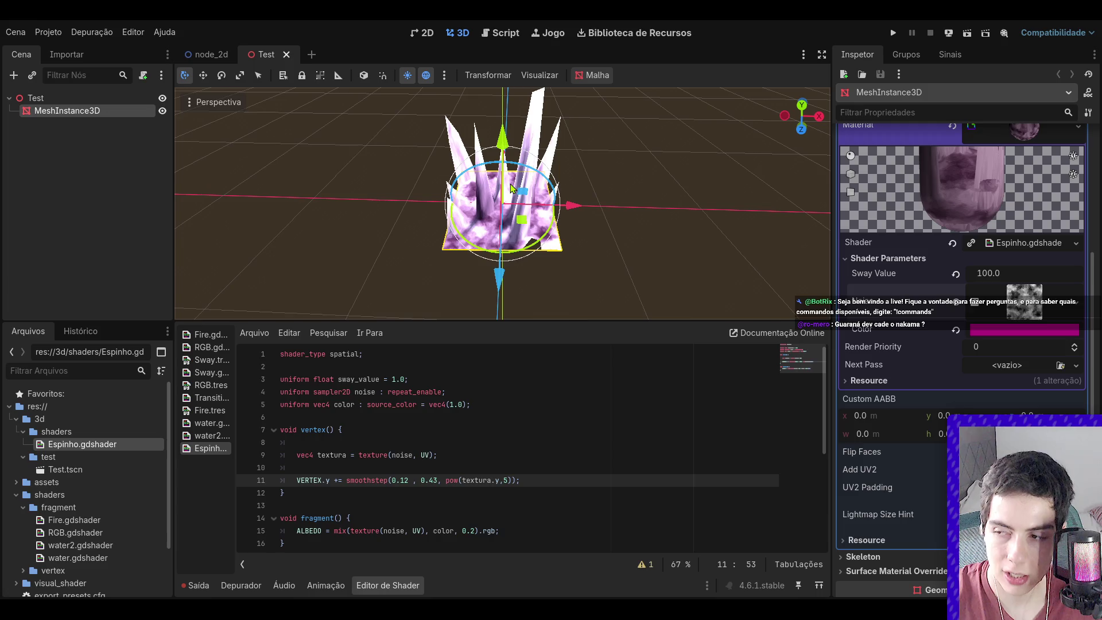
scroll(510, 189, up, 5)
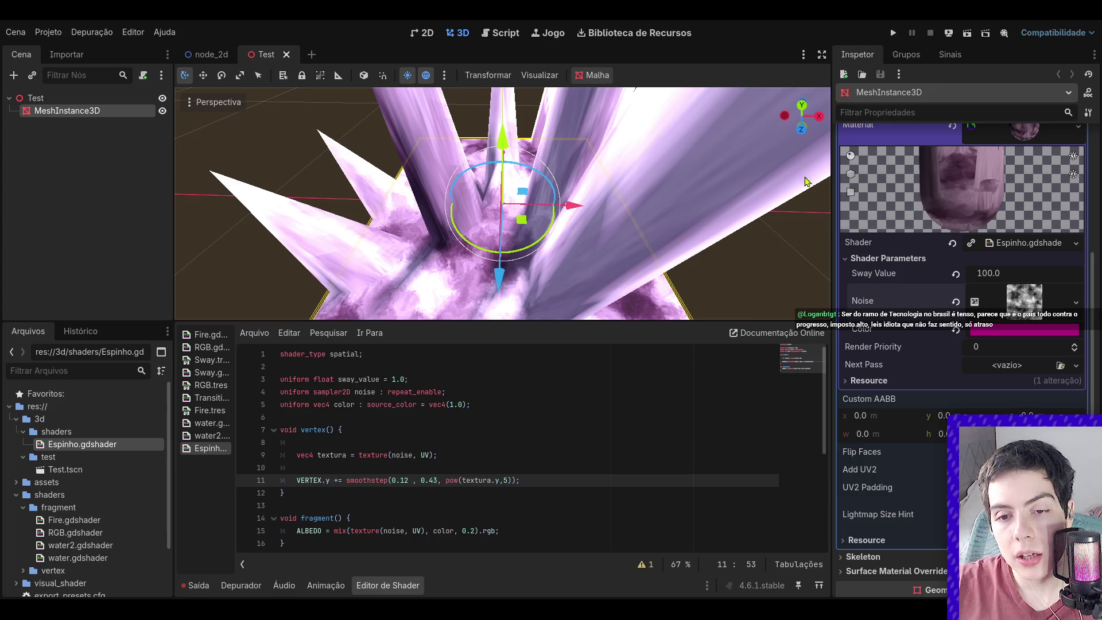
scroll(767, 278, down, 5)
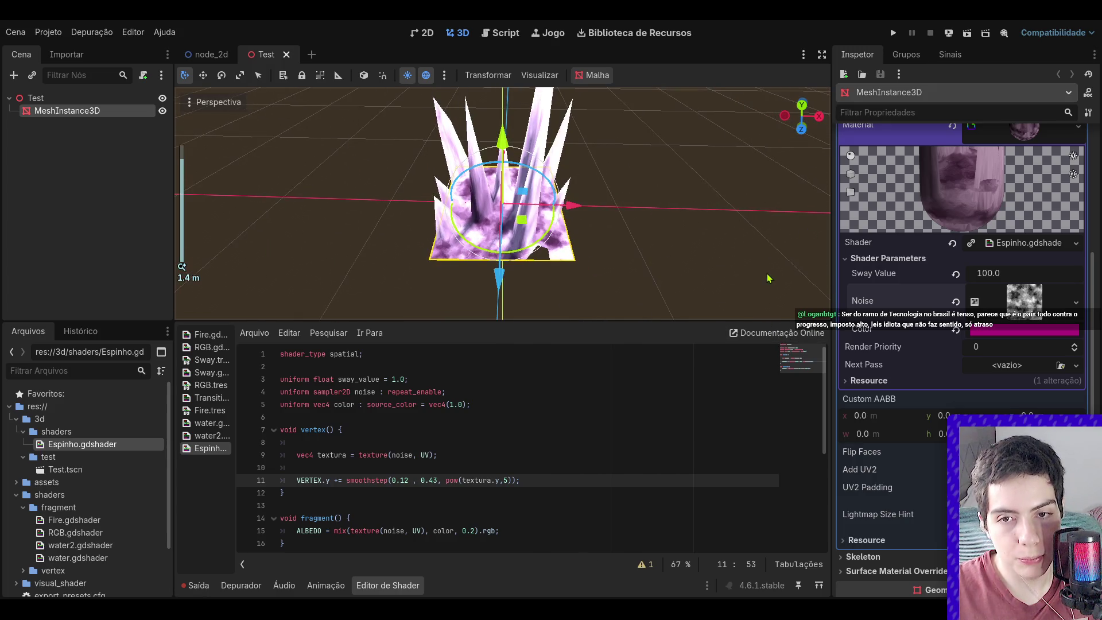
scroll(771, 274, up, 2)
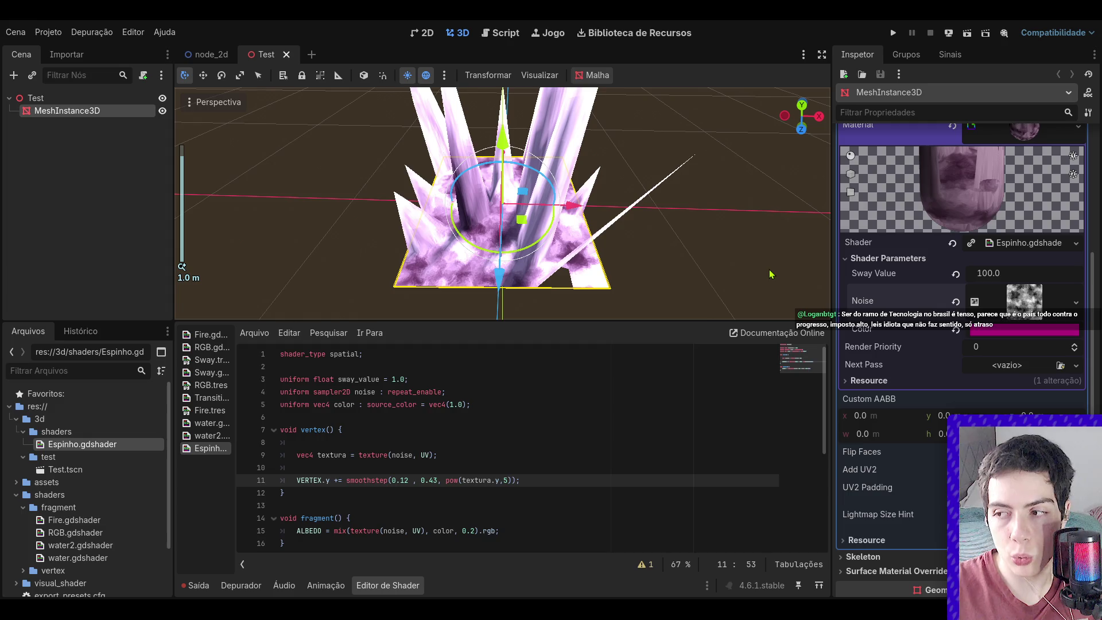
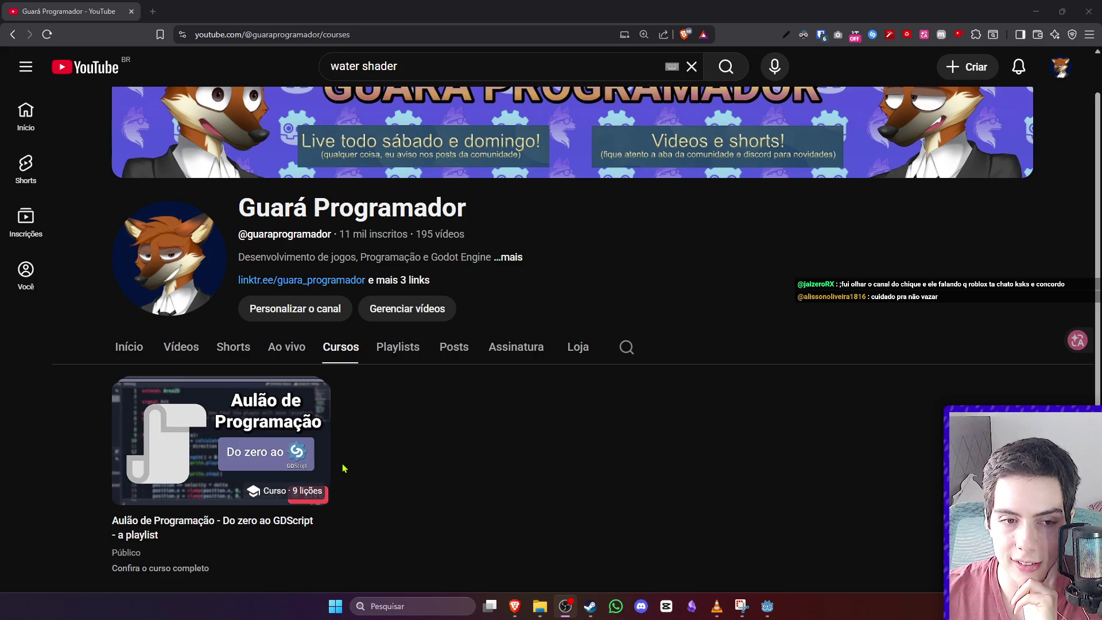
- Start the Do zero ao GDScript course from Cursos, keeping the first lesson from playing
scroll(246, 489, down, 1)
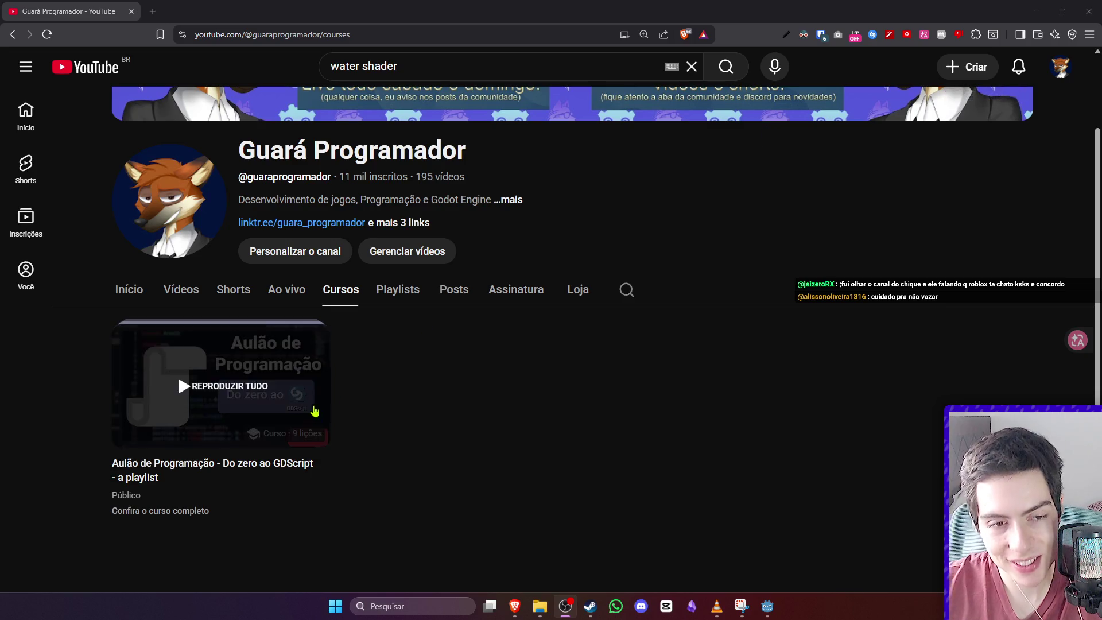
right_click(62, 8)
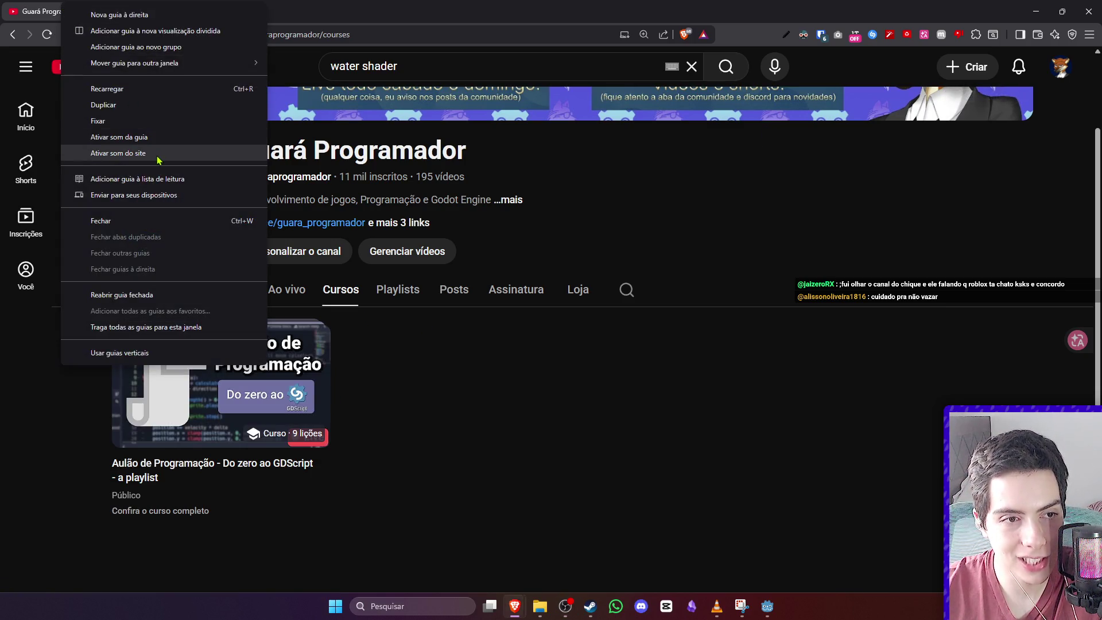
click(502, 491)
click(238, 400)
click(22, 489)
- Open the course's full playlist page, scroll its nine live-class parts, then return to Godot
scroll(262, 509, down, 2)
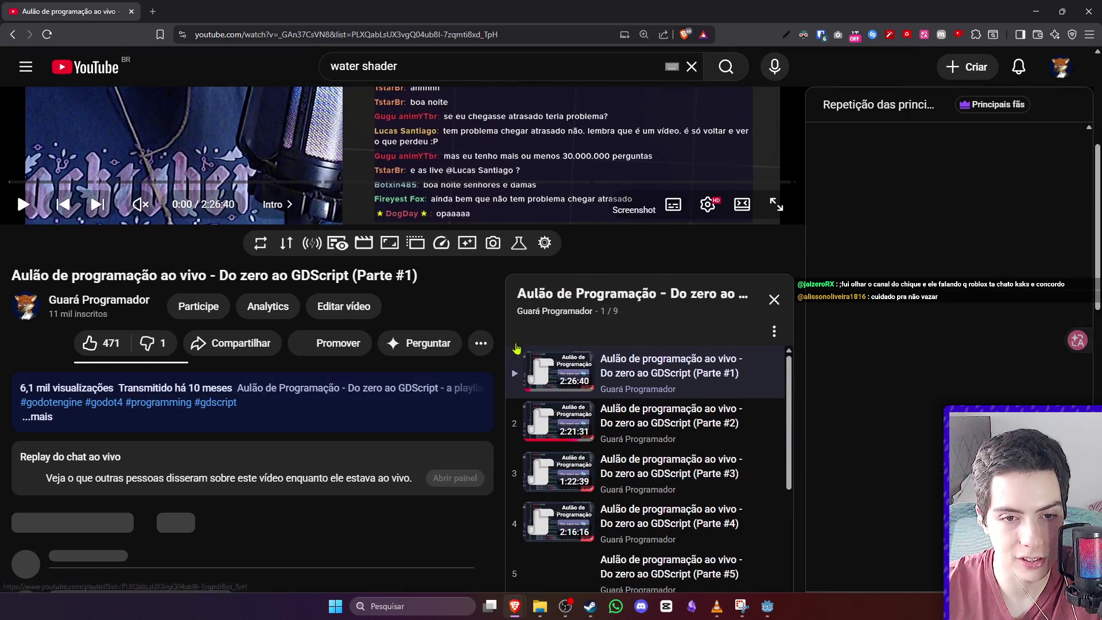
click(577, 299)
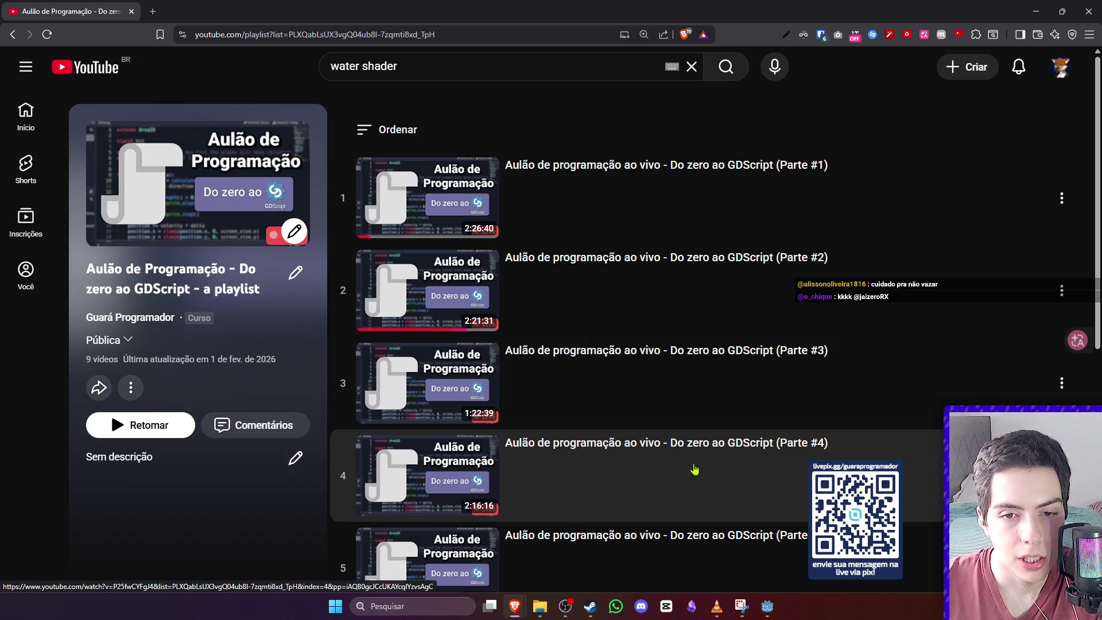
scroll(384, 369, down, 3)
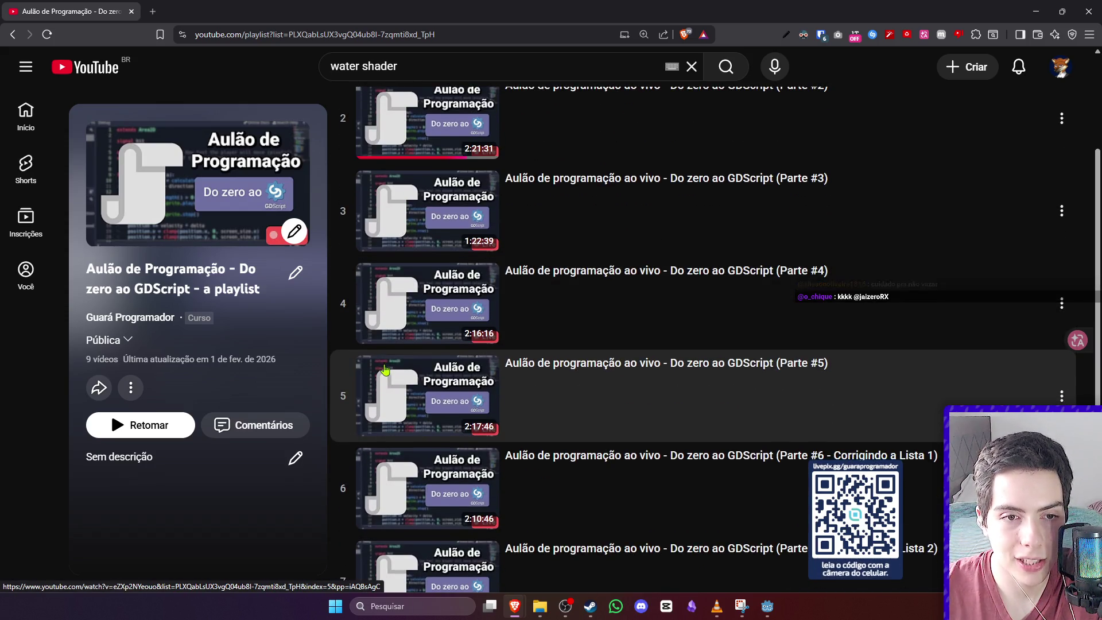
scroll(385, 369, down, 4)
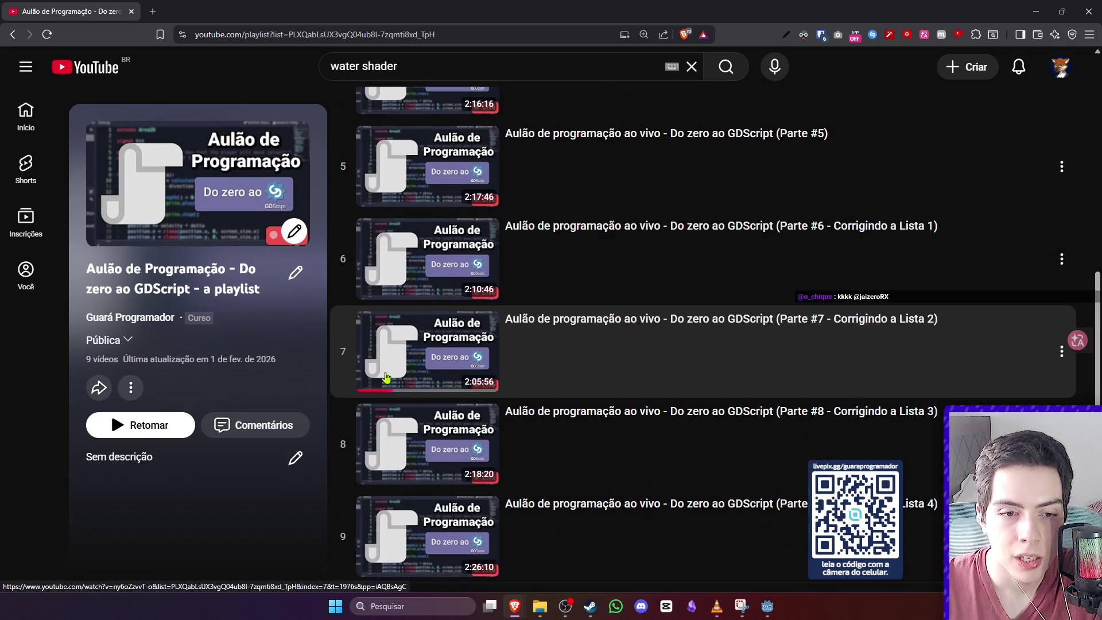
scroll(385, 377, down, 1)
scroll(402, 382, up, 1)
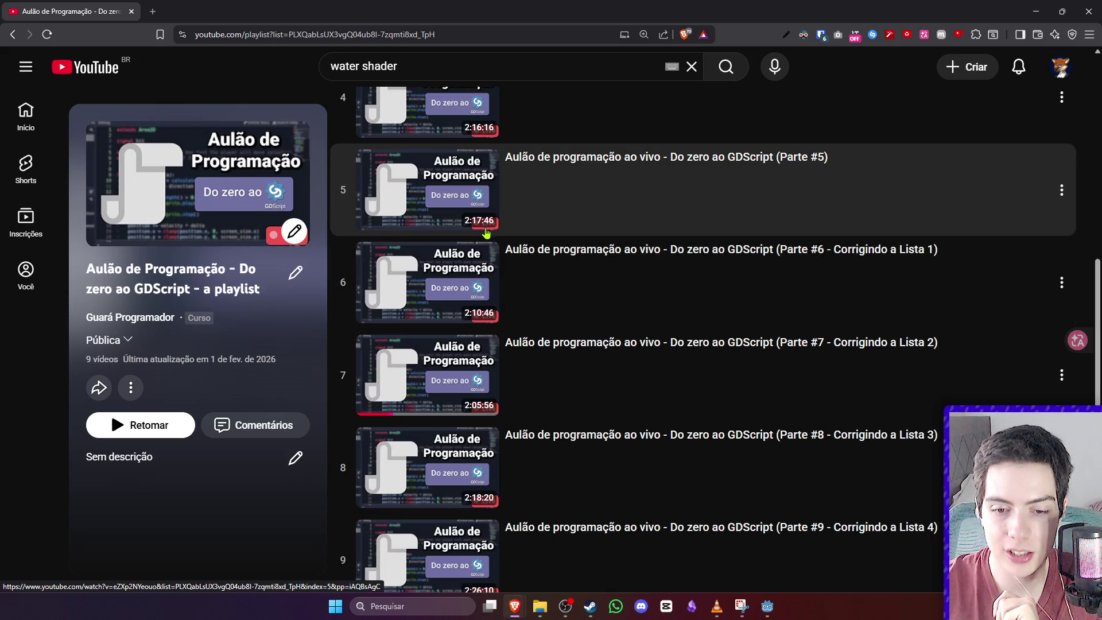
click(769, 607)
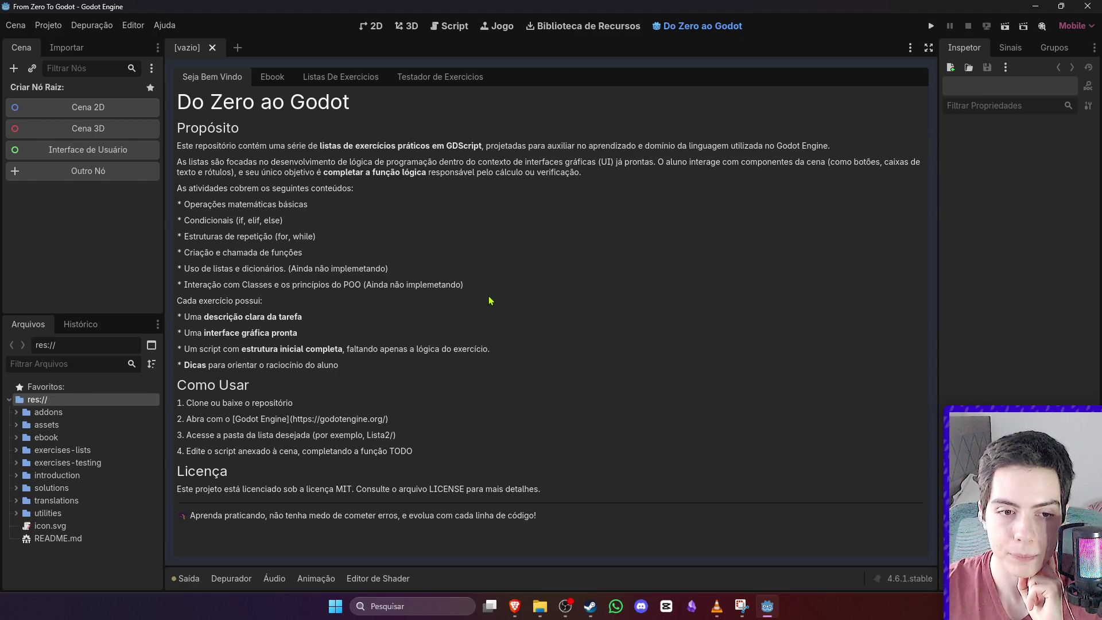
- Open Listas De Exercicios > Lista1 and load Questão 1's Exercicio1 temperature converter scene
click(349, 85)
click(283, 118)
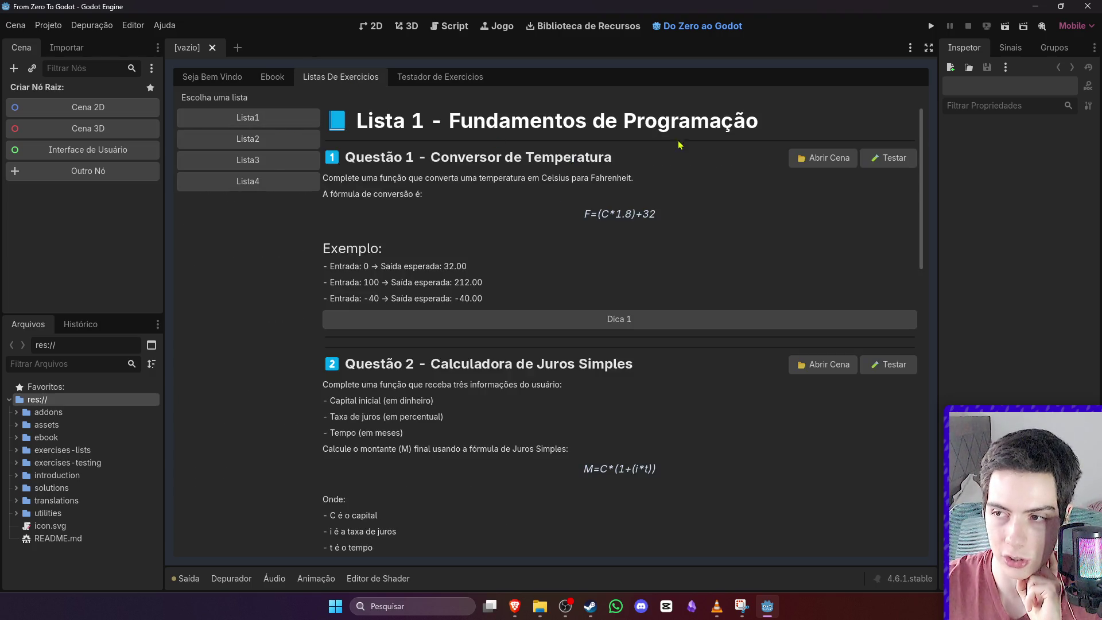
scroll(694, 260, down, 10)
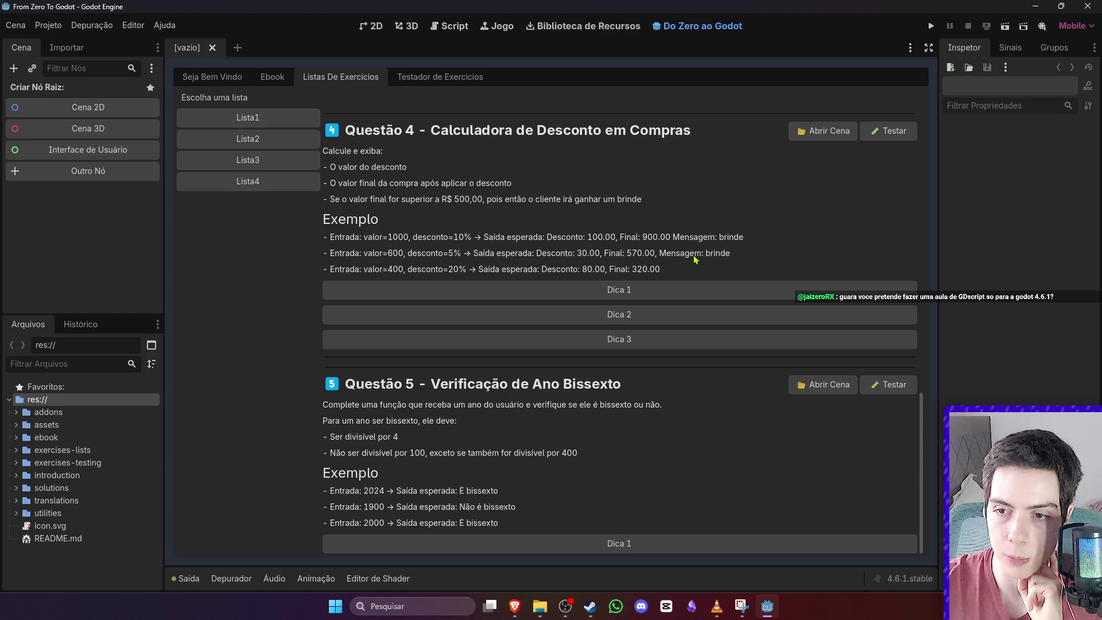
scroll(694, 260, up, 15)
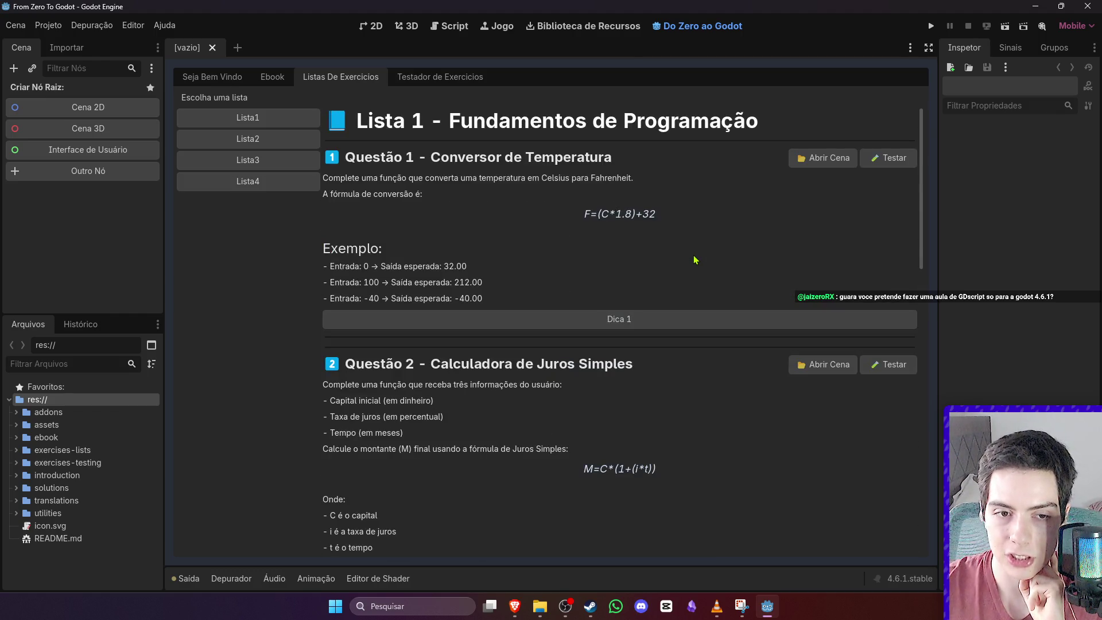
scroll(594, 277, down, 8)
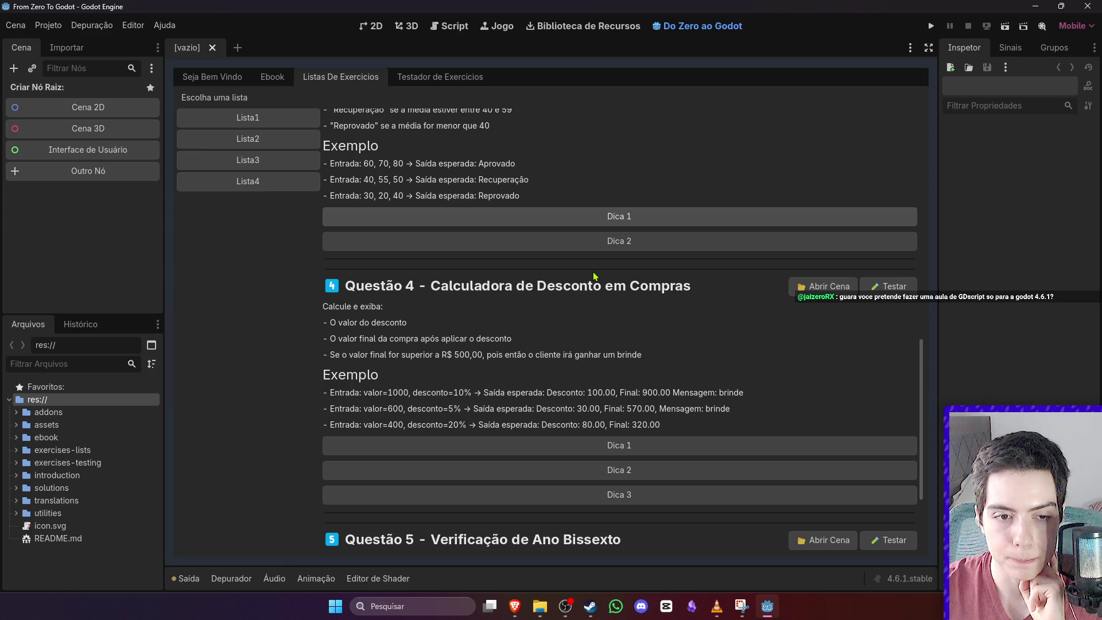
scroll(594, 277, up, 10)
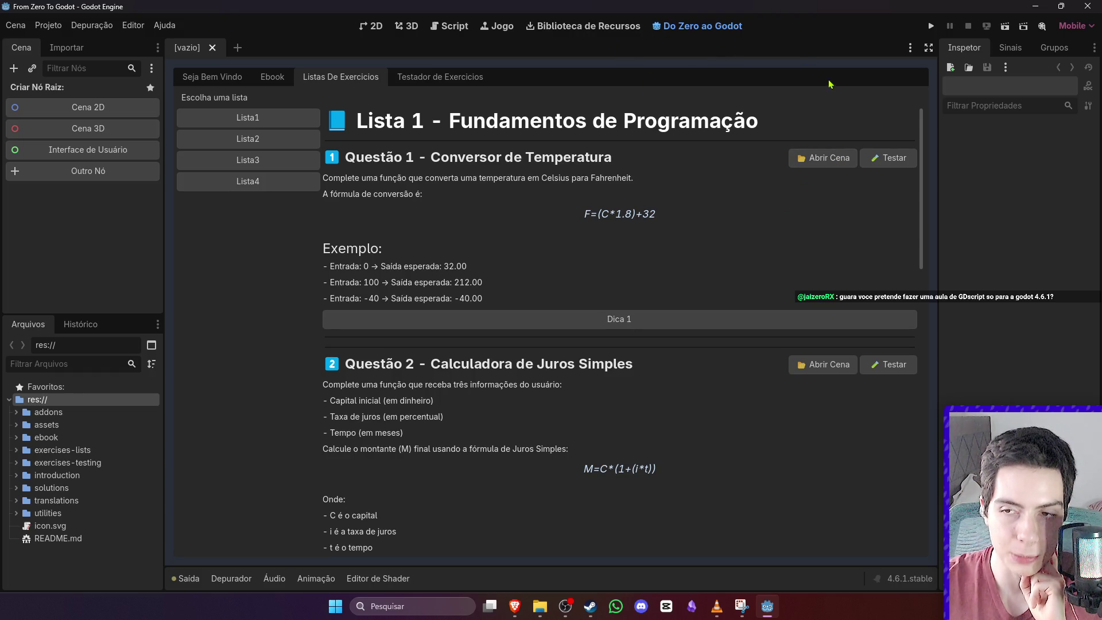
click(826, 161)
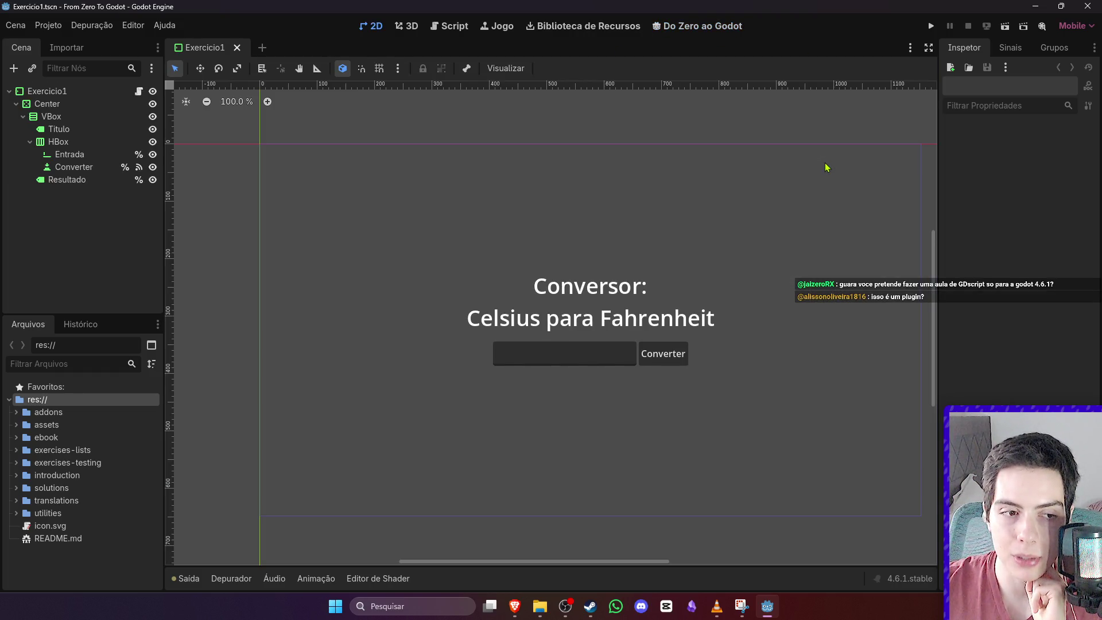
- Return to the Do Zero ao Godot panel, show and hide Questão 1's Dica 1, and scroll the questions
click(708, 26)
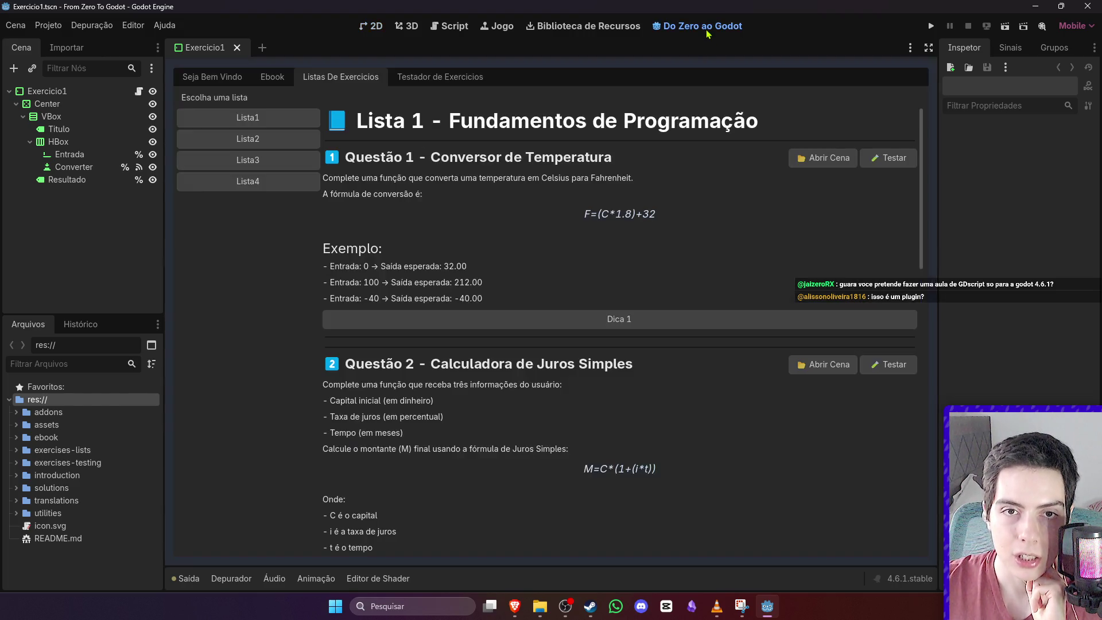
scroll(674, 287, down, 2)
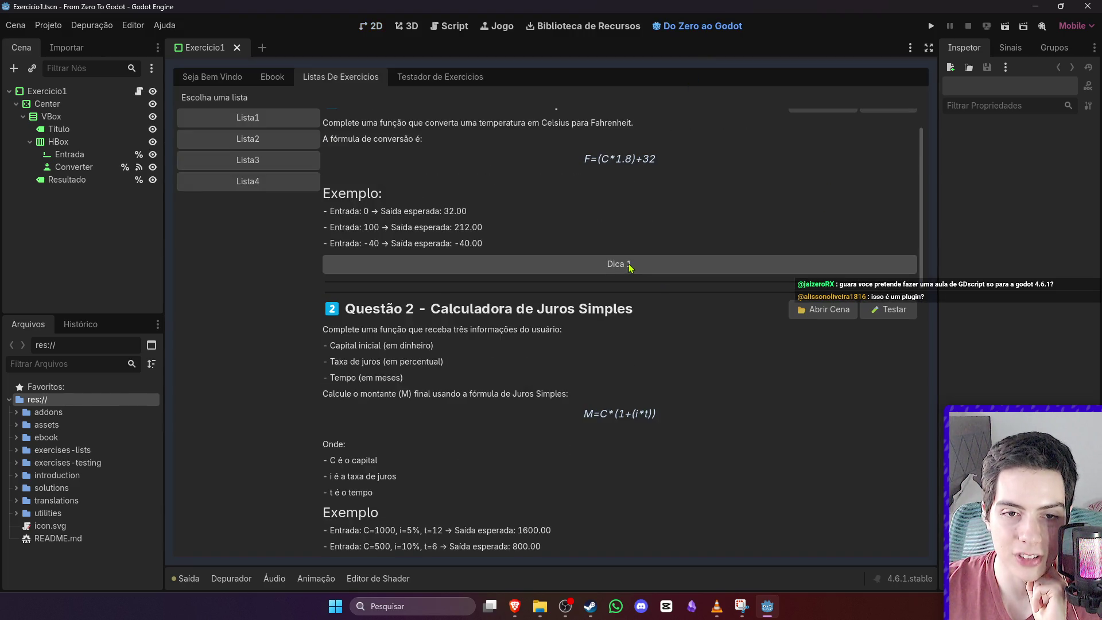
click(666, 265)
click(670, 269)
scroll(680, 275, down, 6)
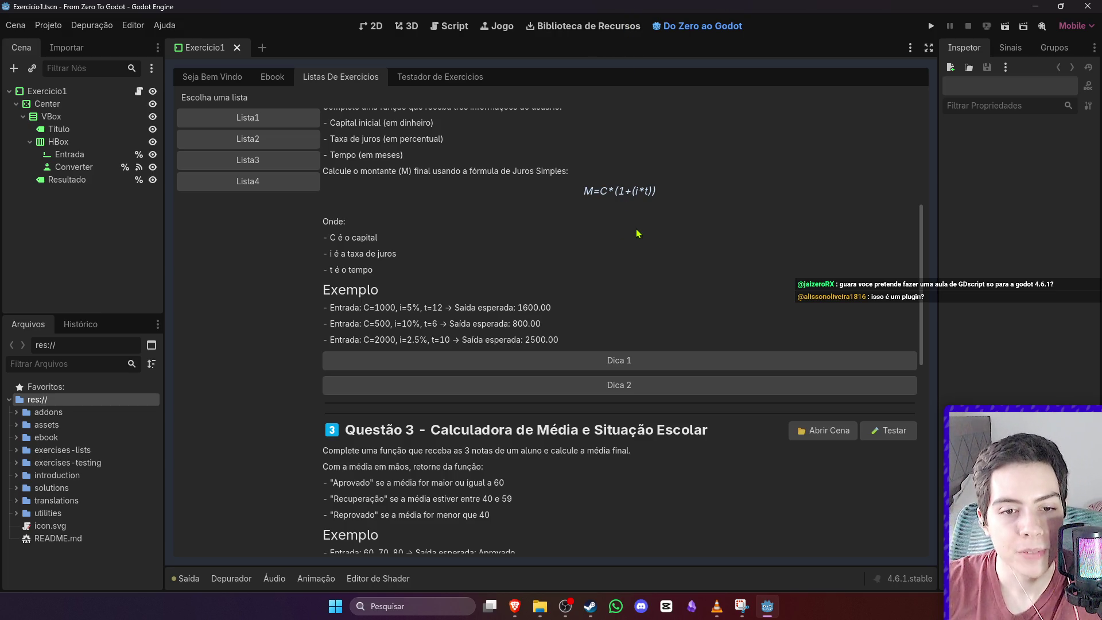
scroll(637, 233, down, 4)
scroll(533, 248, up, 5)
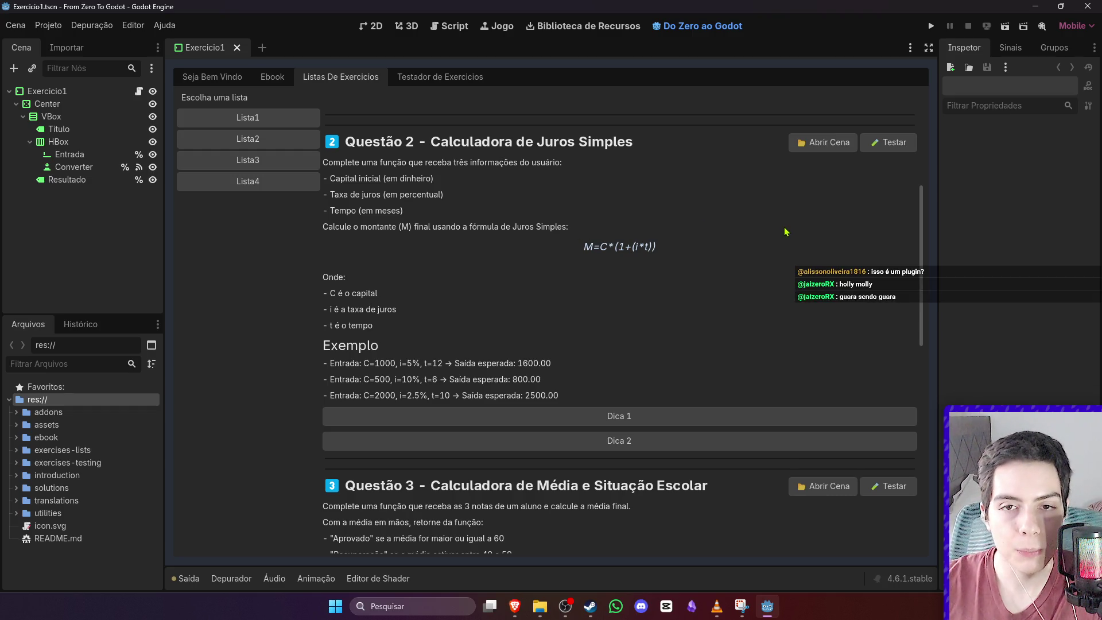
scroll(901, 155, up, 4)
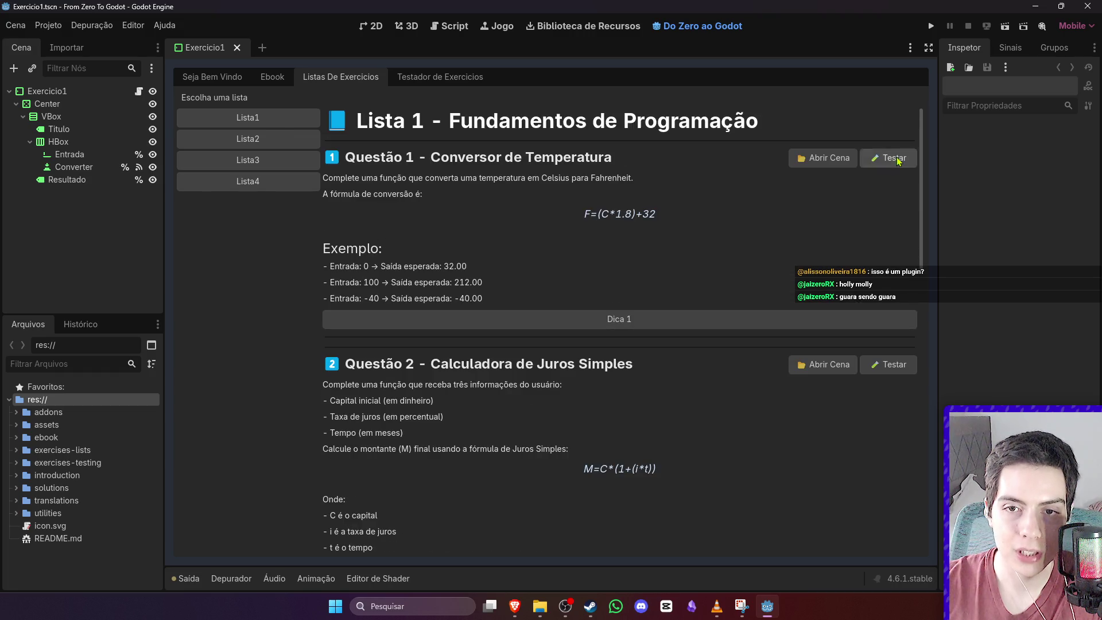
- In the Testador de Exercicios, browse the exercises and select List1 - Exercise1
click(898, 160)
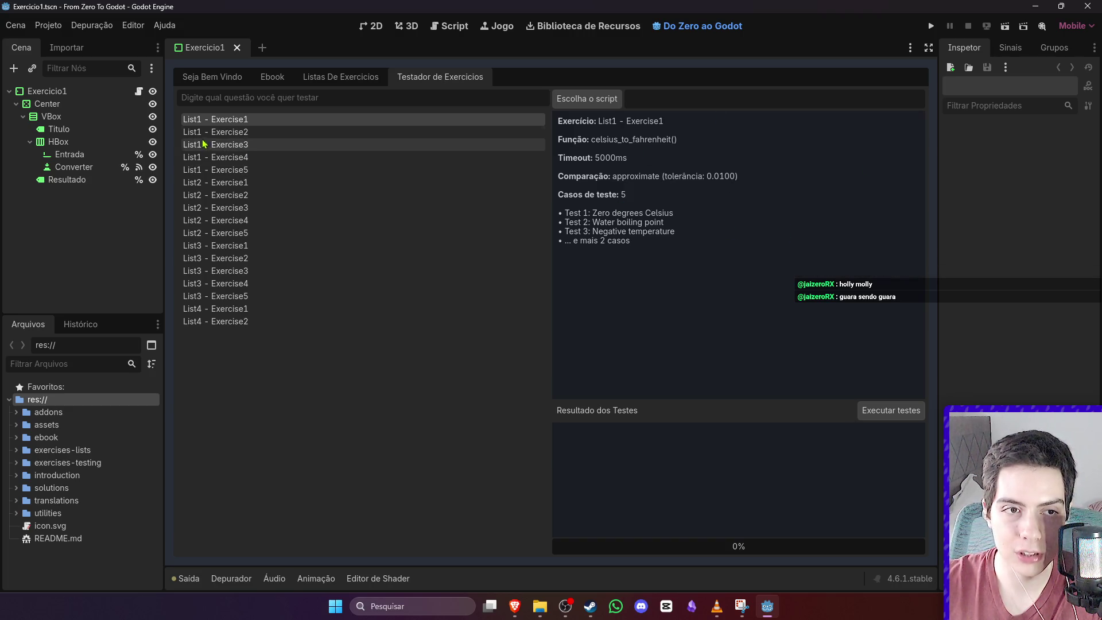
click(235, 132)
click(241, 156)
click(241, 131)
click(241, 120)
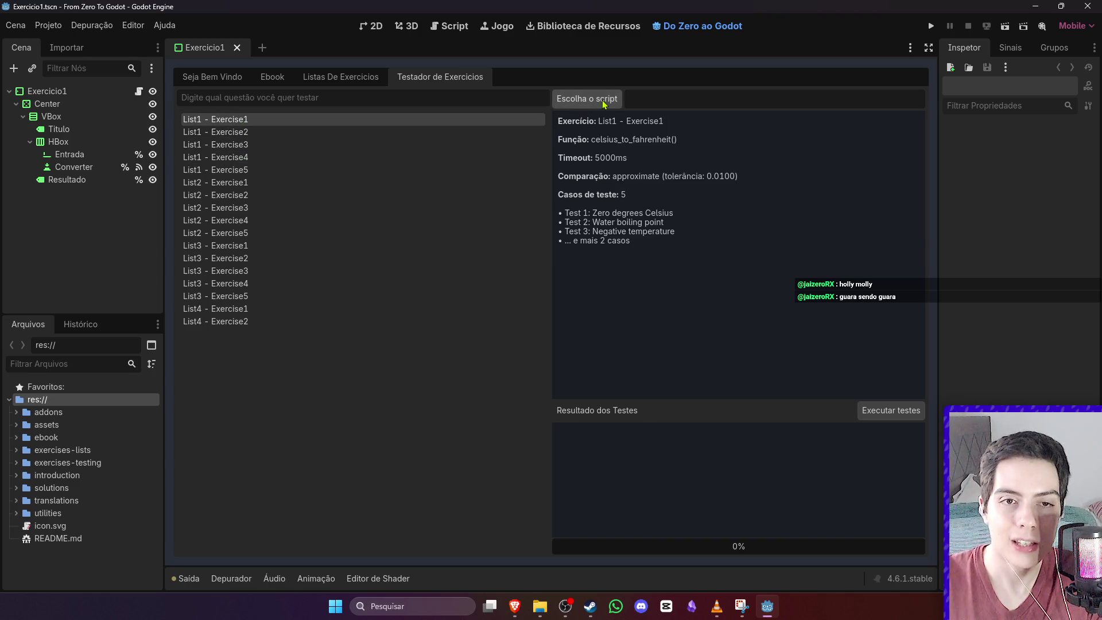
- Test it with solutions/List1/Exercise1_List1_Solution.gd, passing all celsius_to_fahrenheit cases at 100%
click(604, 103)
double_click(563, 272)
double_click(445, 207)
double_click(445, 206)
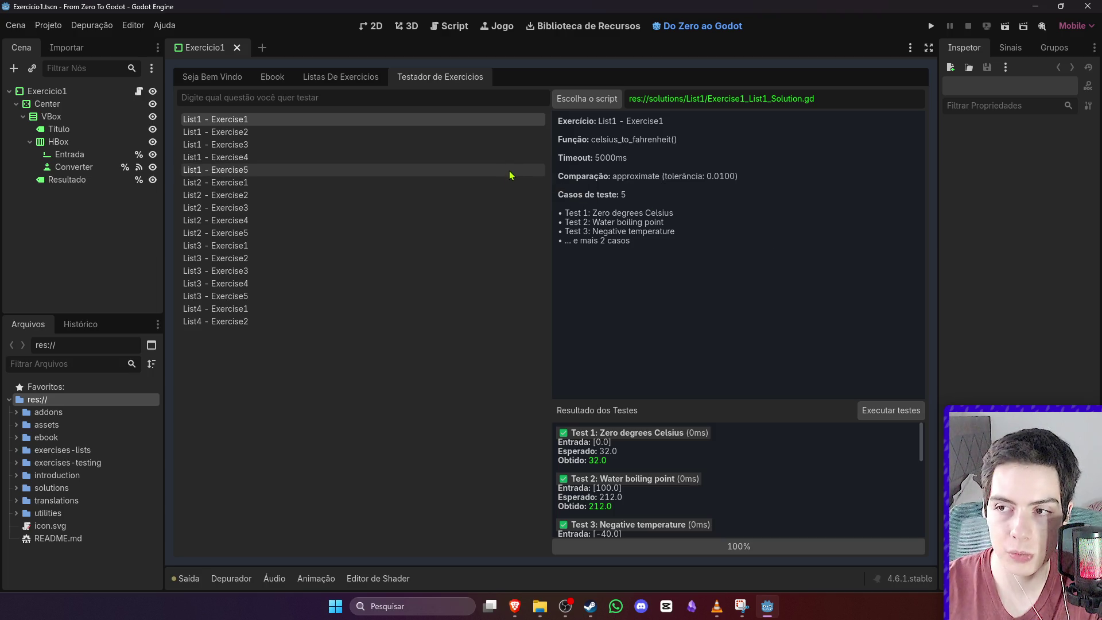
- Open the Fundamentos da Programação ebook and read Capitulo01's Linguagens de Programação and Algoritmos articles
click(271, 77)
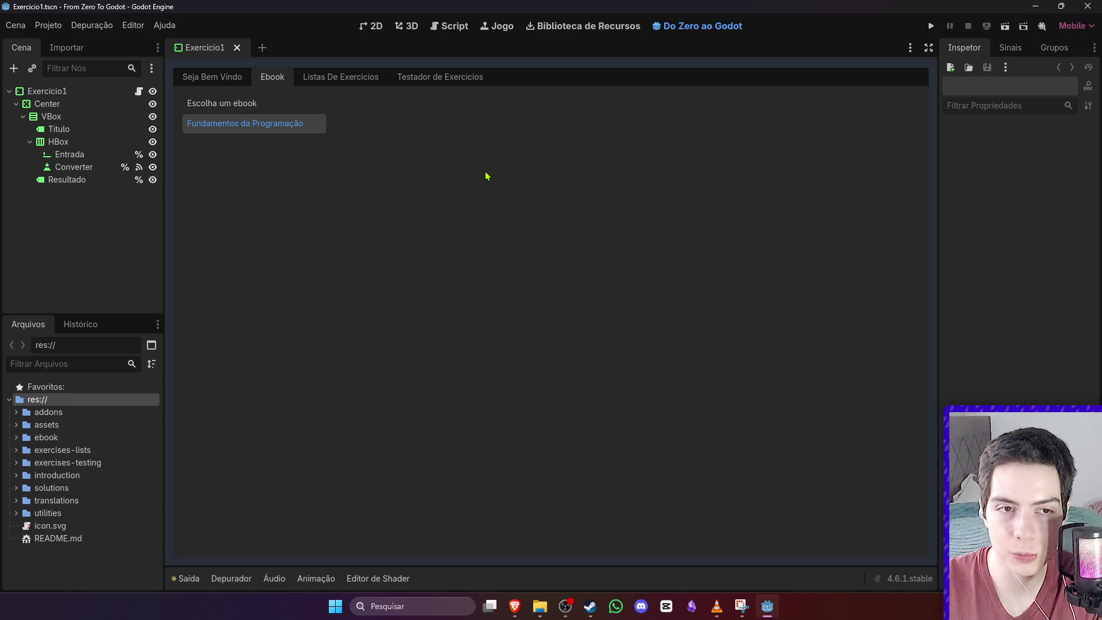
click(295, 122)
click(303, 169)
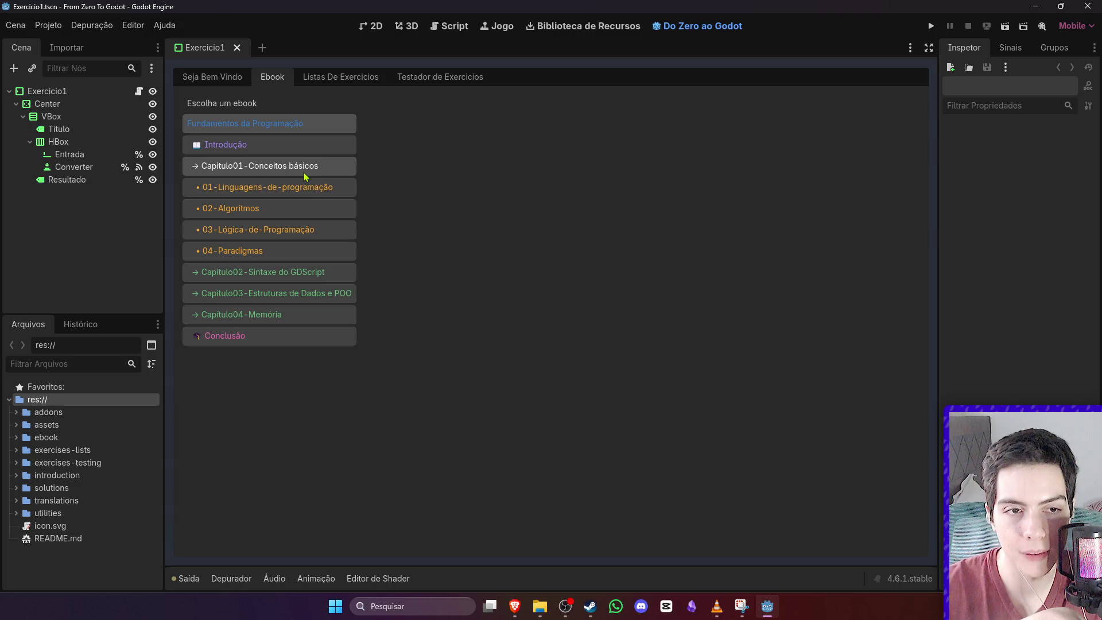
click(306, 189)
click(310, 210)
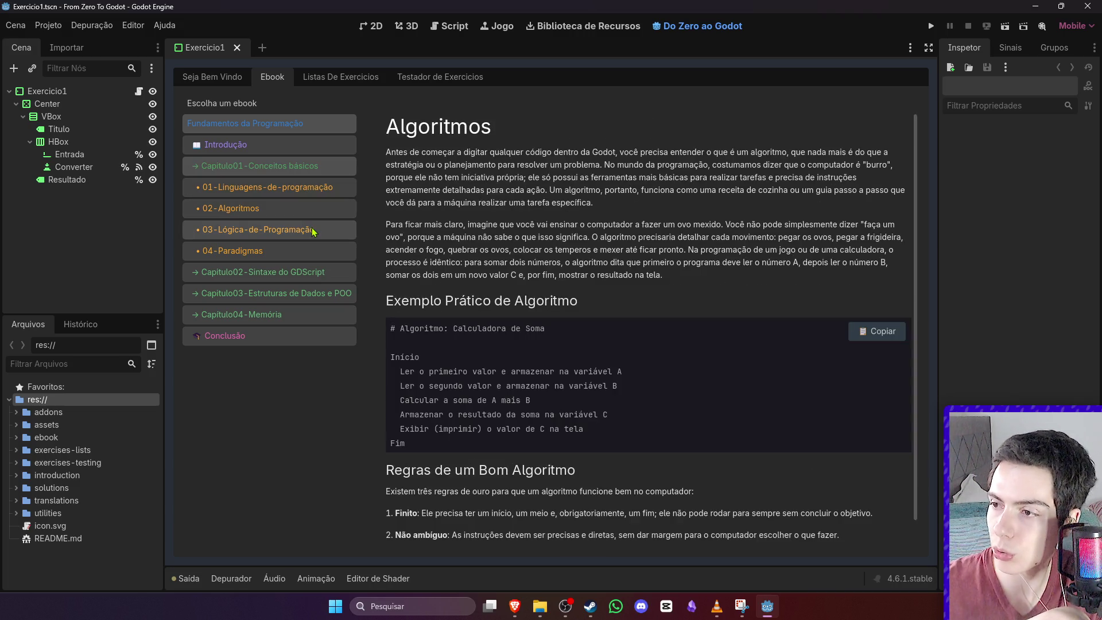
- Expand Capitulo02 and open Preparando o Ambiente de Trabalho, then the Operadores article
click(307, 272)
click(308, 315)
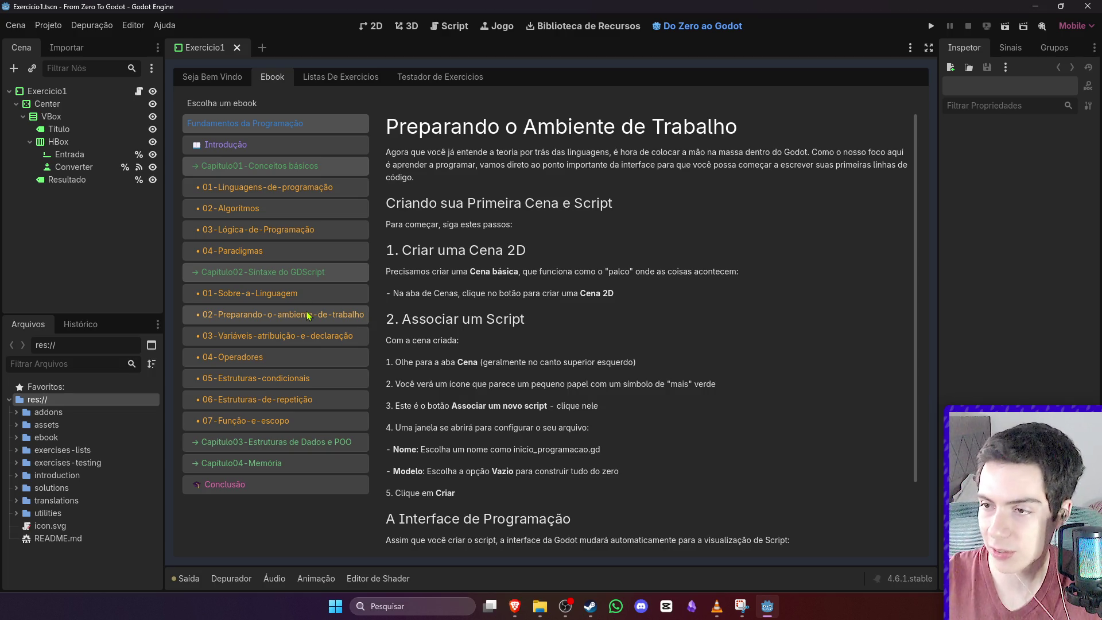
click(298, 355)
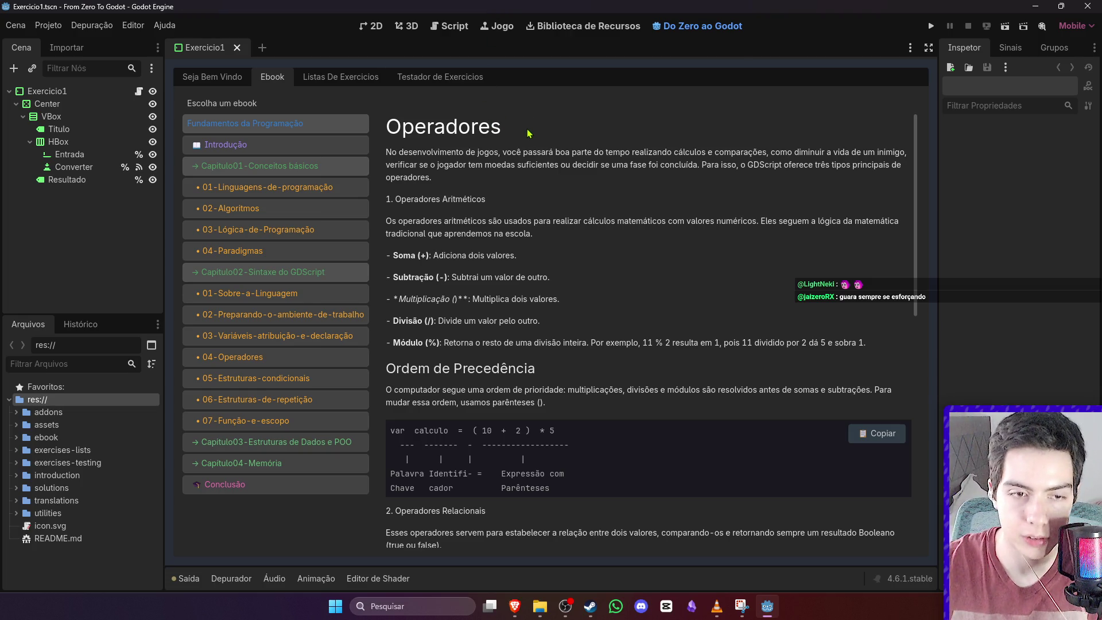
click(48, 25)
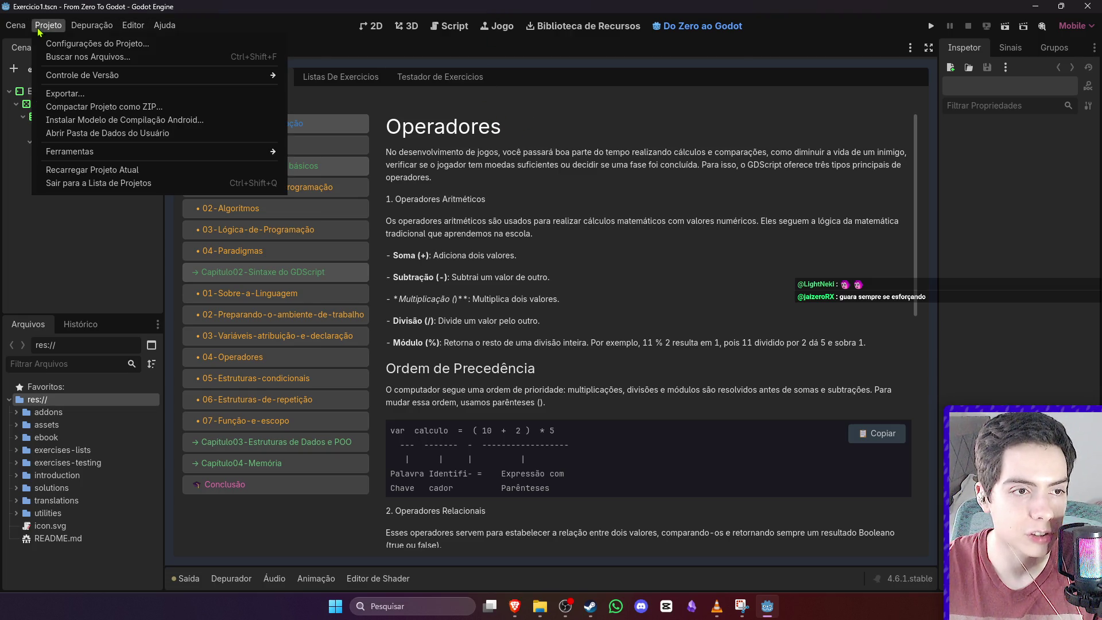
- Quit to the project list, remove From Zero To Godot, and open the Biblioteca de Recursos
click(110, 183)
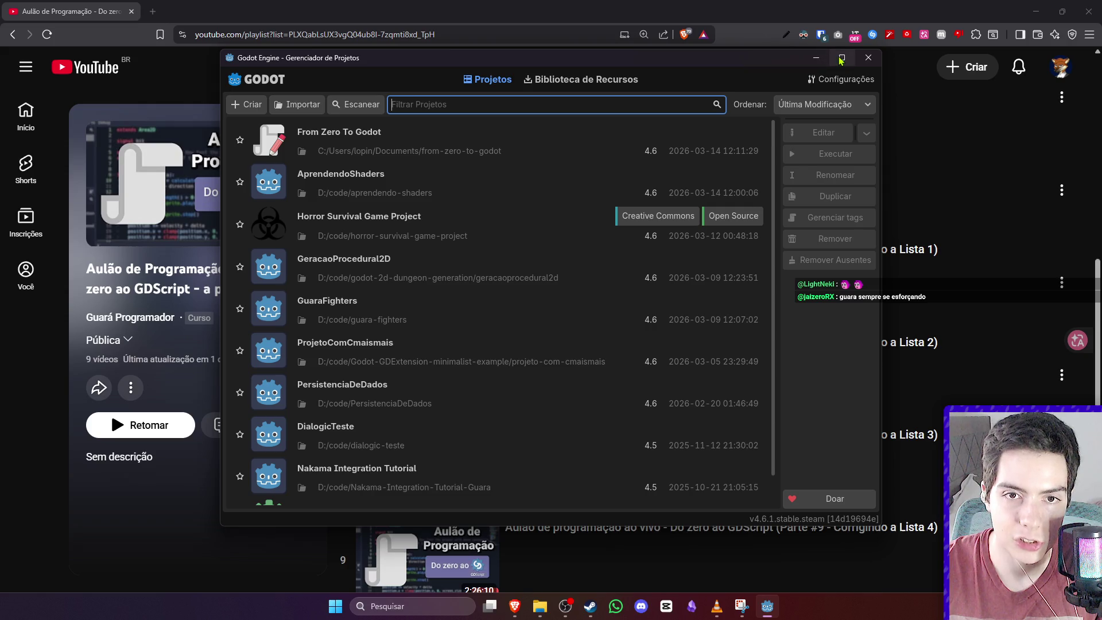
click(717, 137)
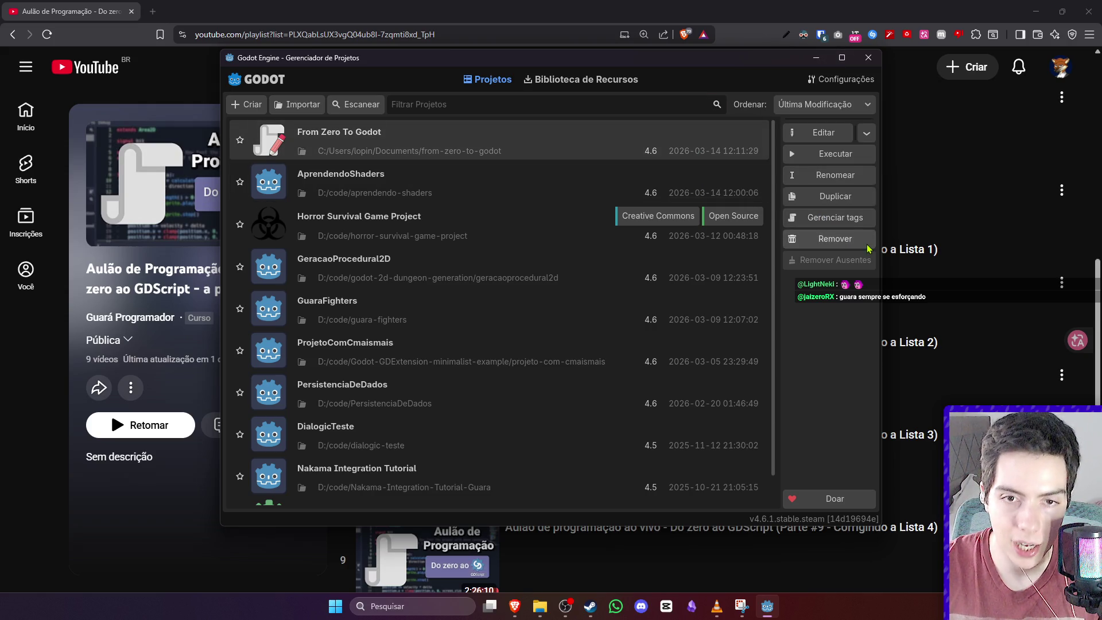
click(835, 238)
click(521, 323)
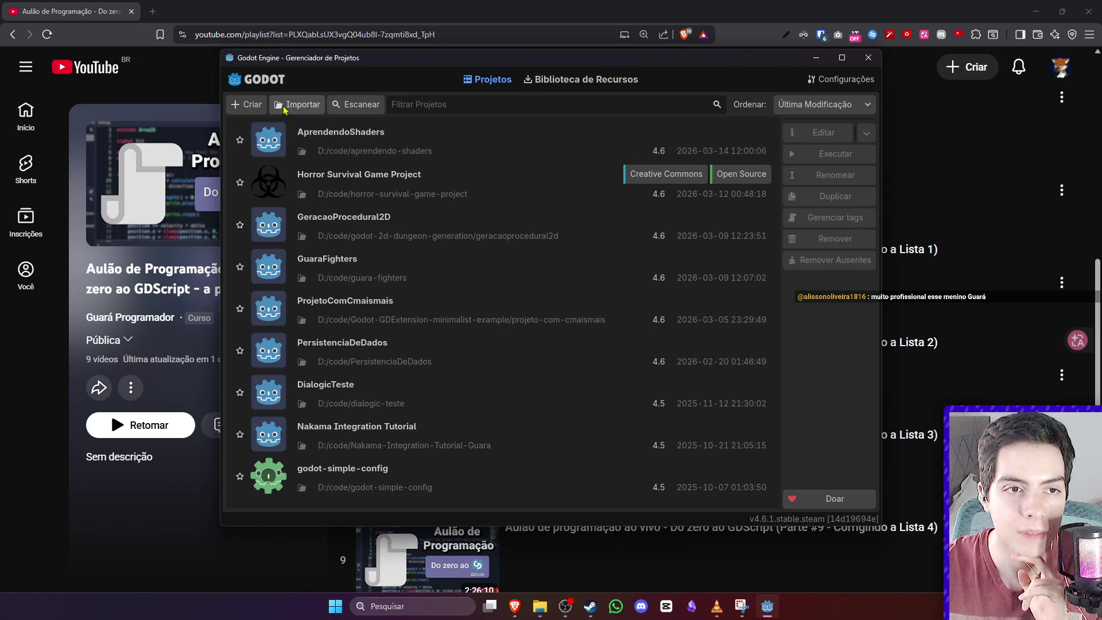
click(607, 82)
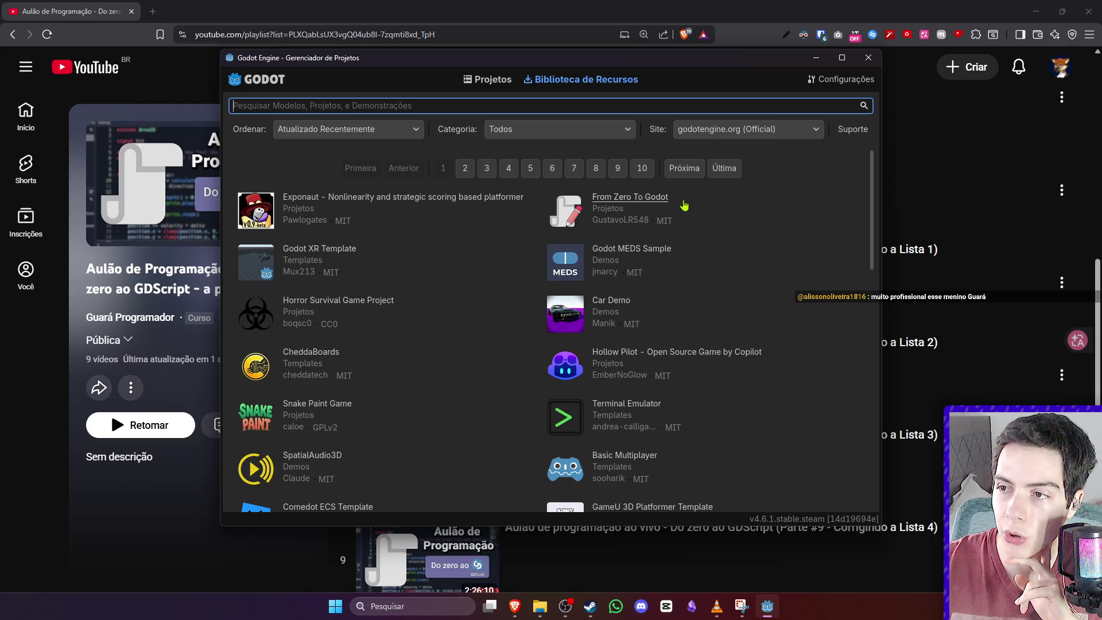
click(650, 198)
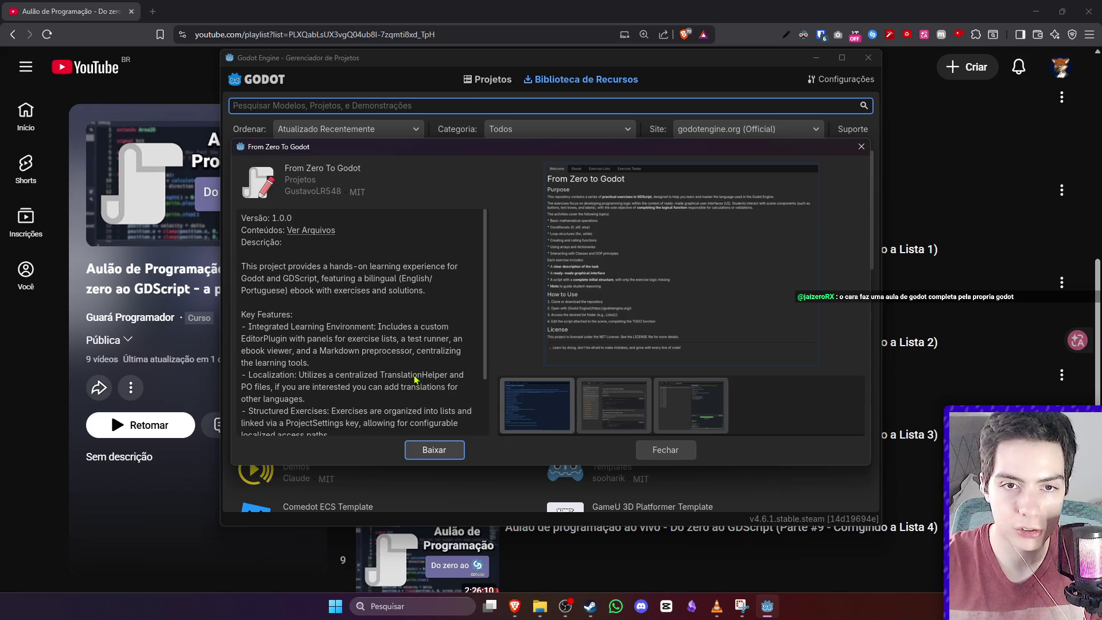
click(861, 147)
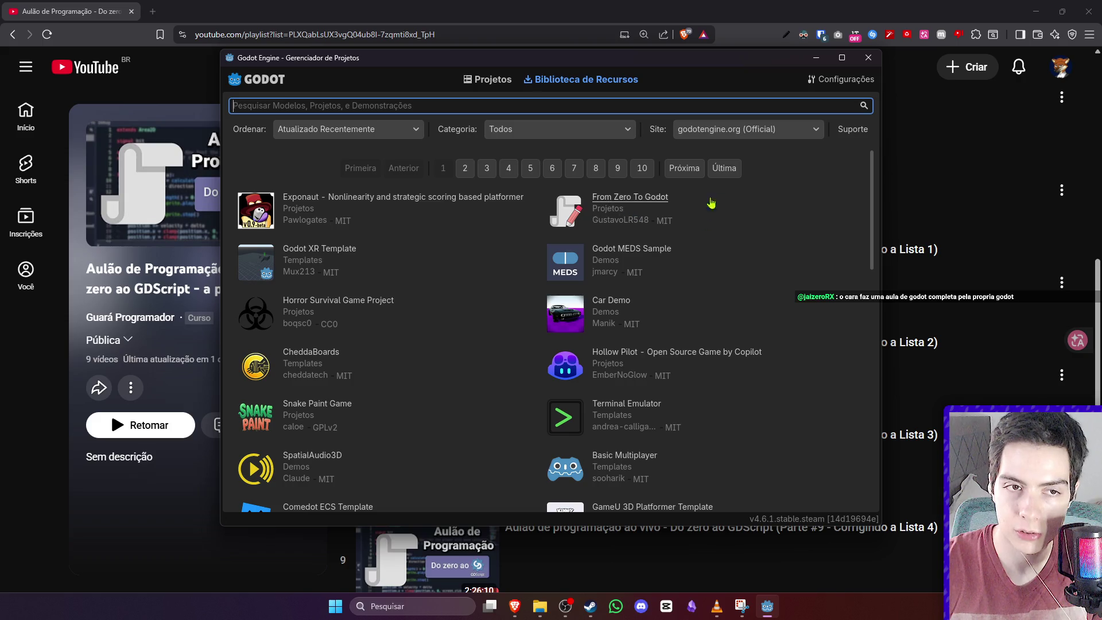
- Maximize the Project Manager and have From Zero To Godot reopened on its Do Zero ao Godot page
click(842, 58)
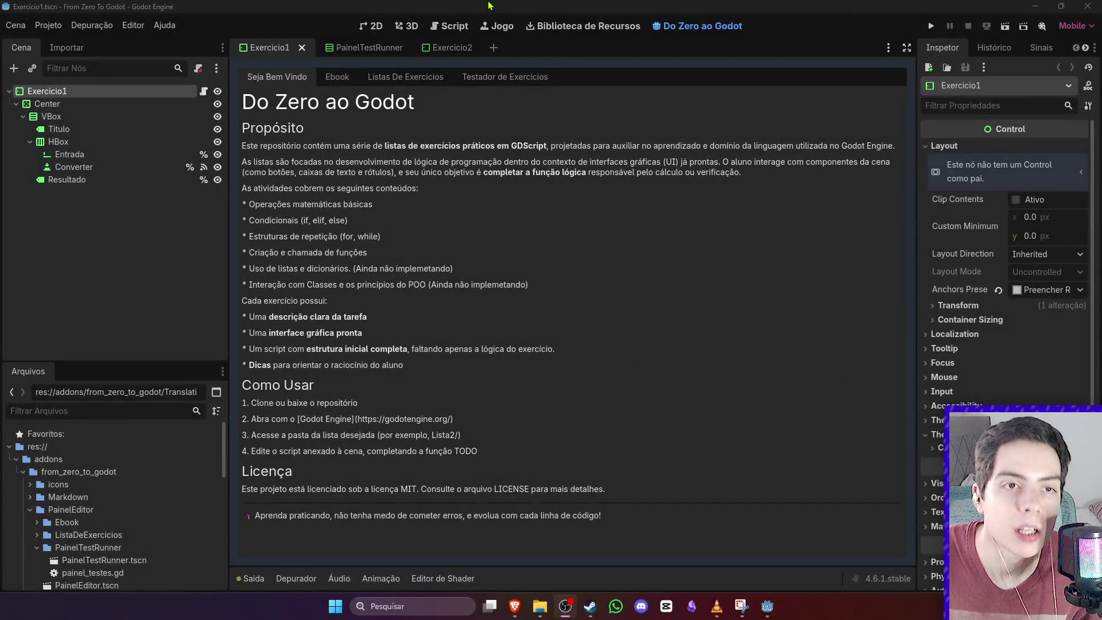
click(133, 30)
- Set Editor Settings > Interface > Editor Language to [en] English and close the settings
click(133, 29)
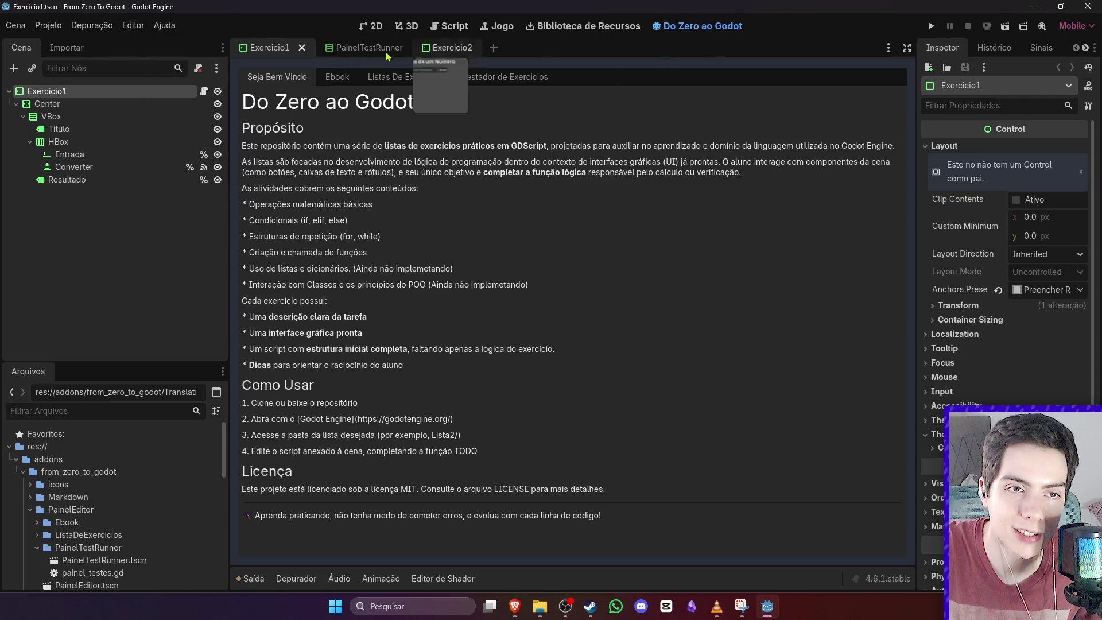
click(128, 29)
click(146, 49)
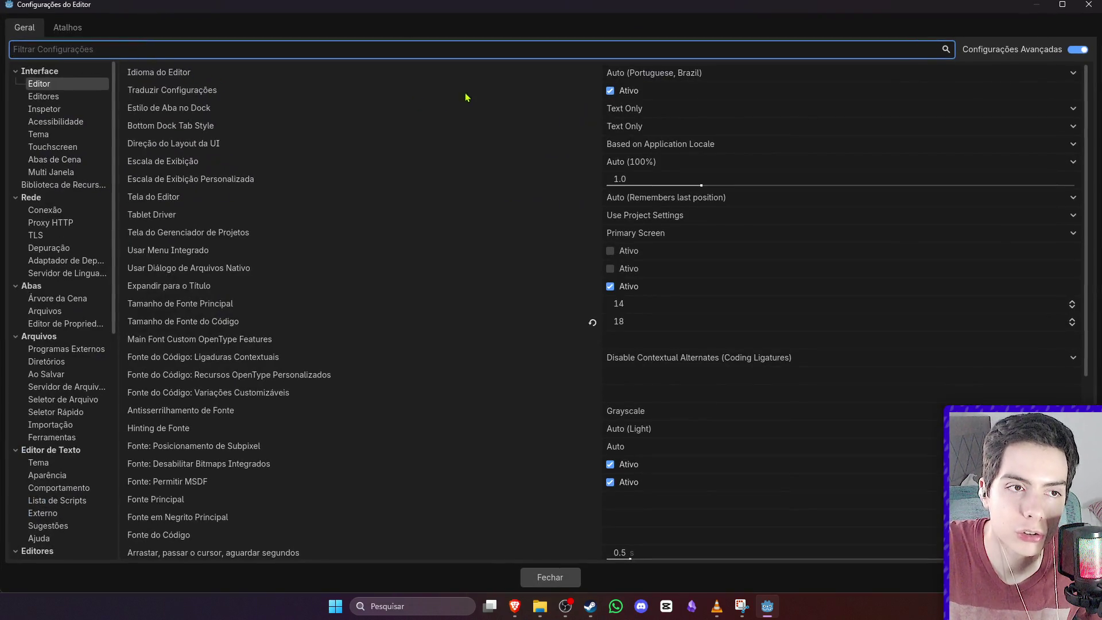
click(40, 87)
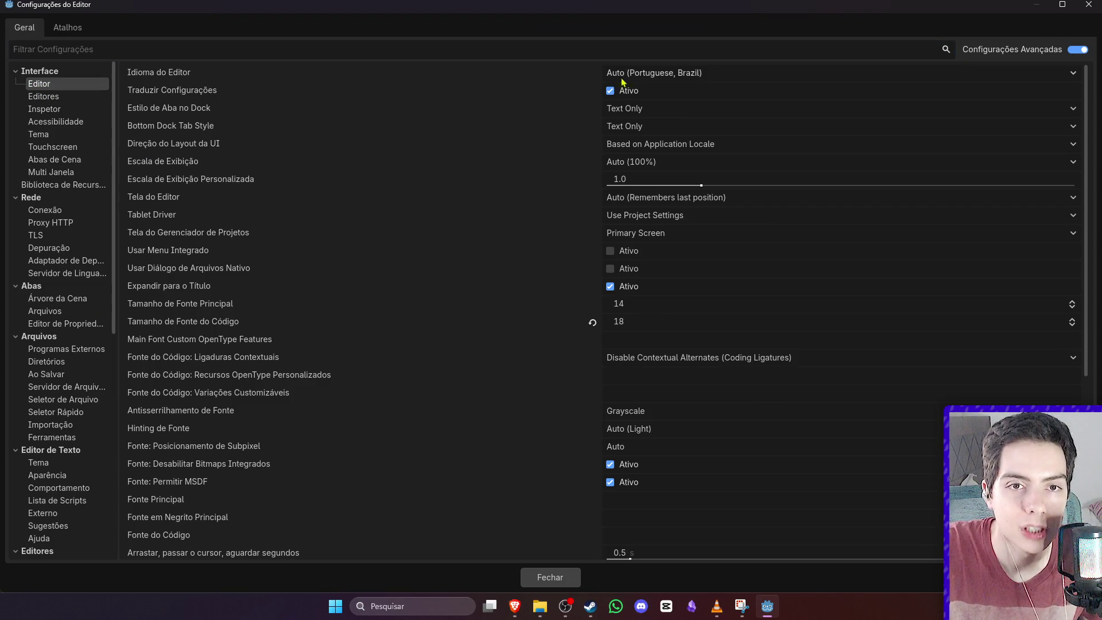
click(653, 74)
click(648, 39)
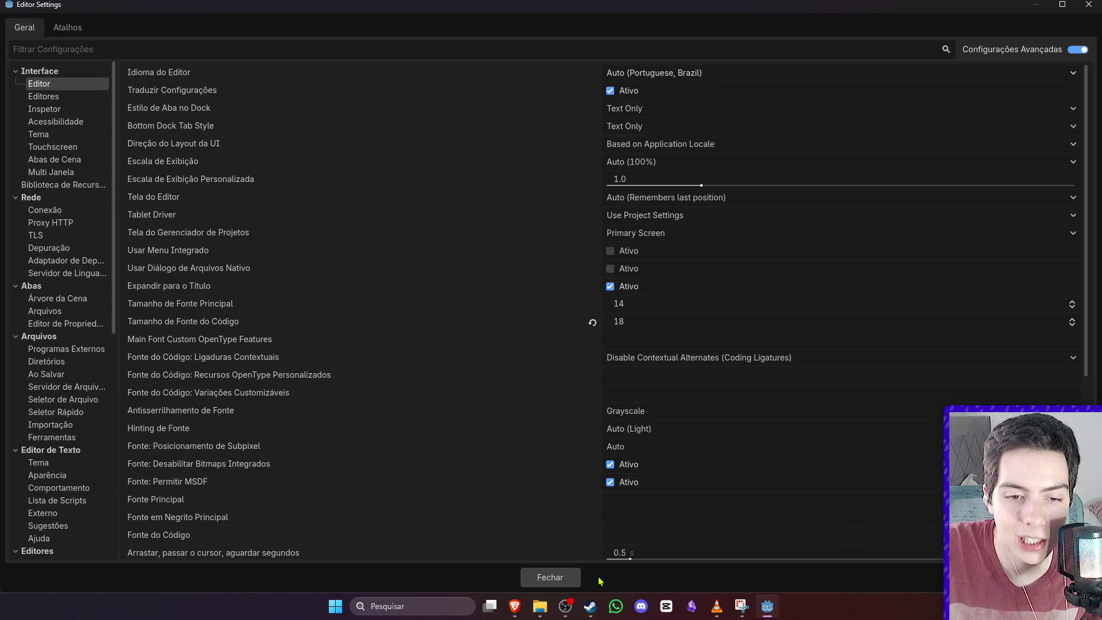
key(Escape)
key(alt+Tab)
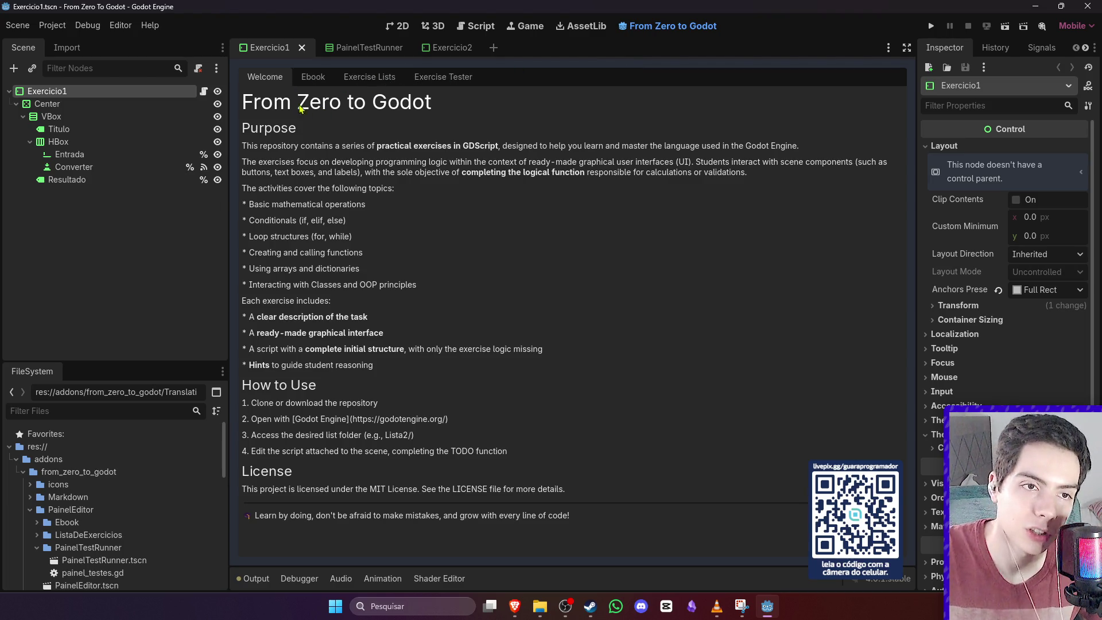
- Browse the ebook, expanding Programming Fundamentals > Chapter02 and reading About GDScript
click(314, 79)
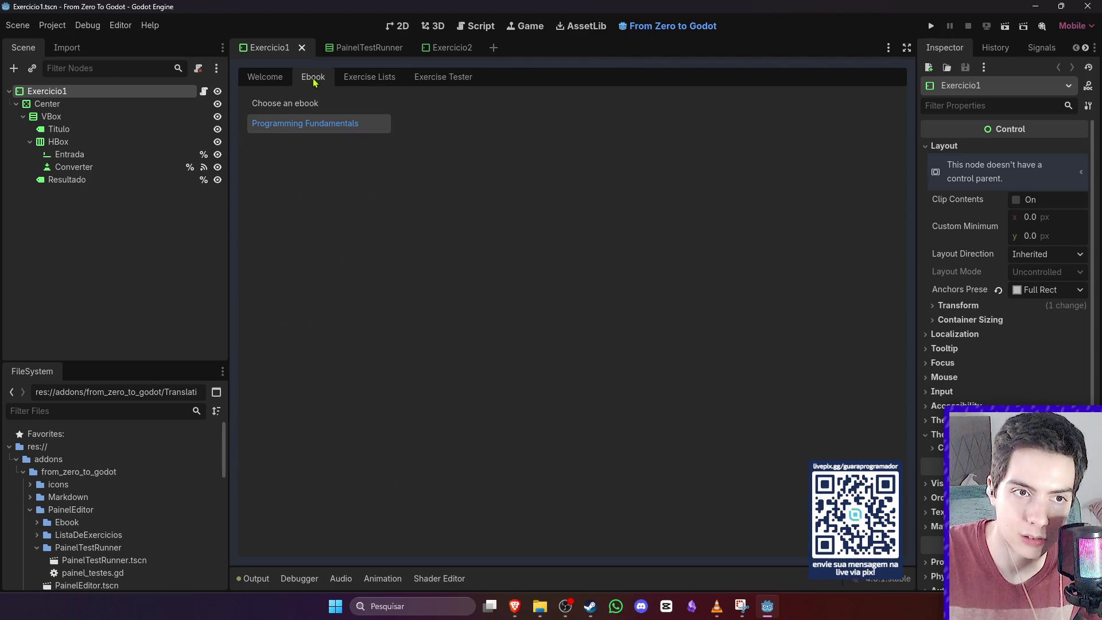
click(324, 195)
click(336, 210)
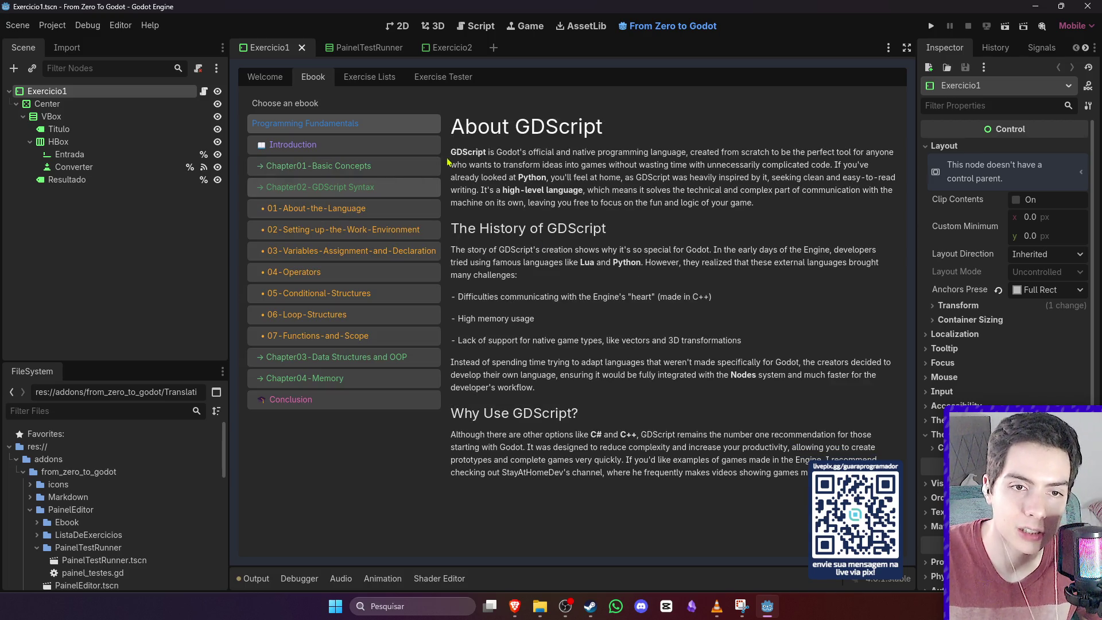
click(384, 78)
- Open List1 in Exercise Lists, look at the Exercise Tester, then return to Exercise Lists
click(346, 112)
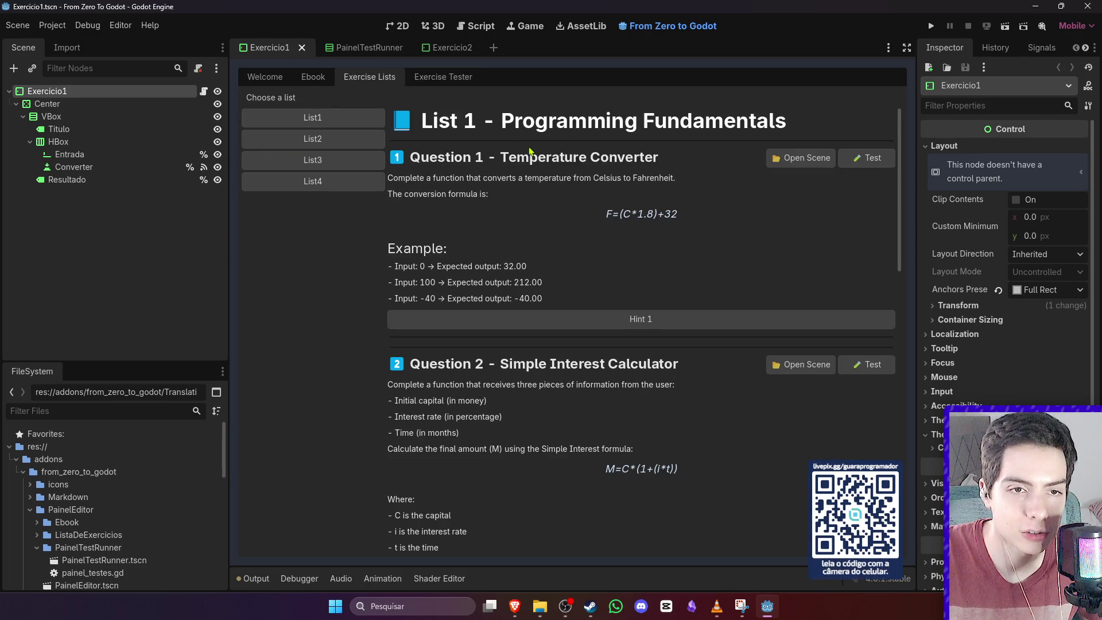
click(462, 86)
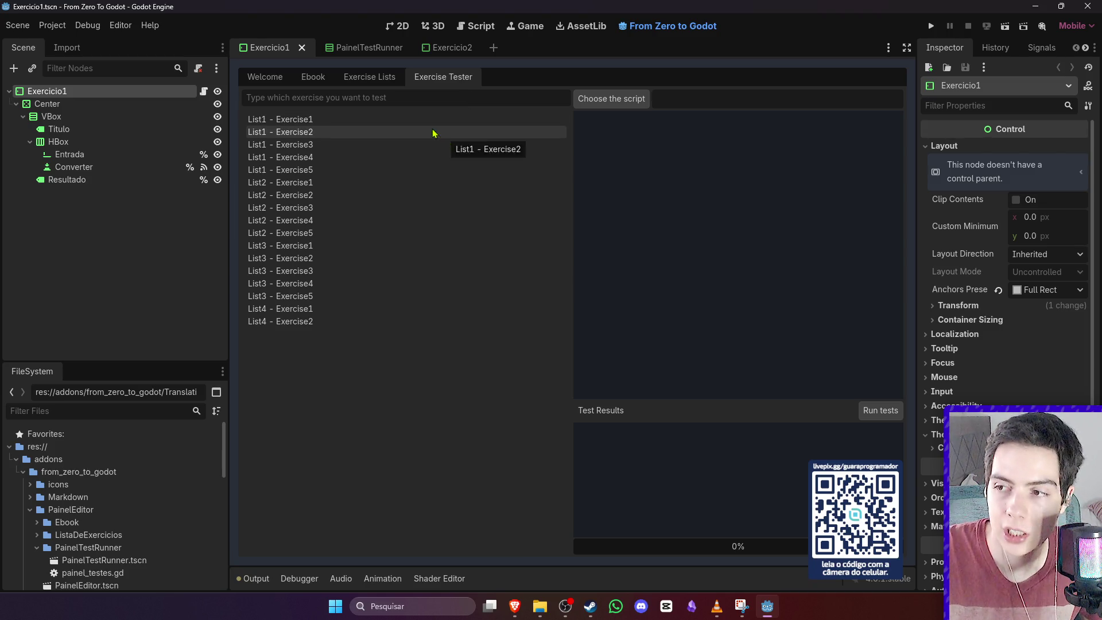
click(360, 83)
click(120, 25)
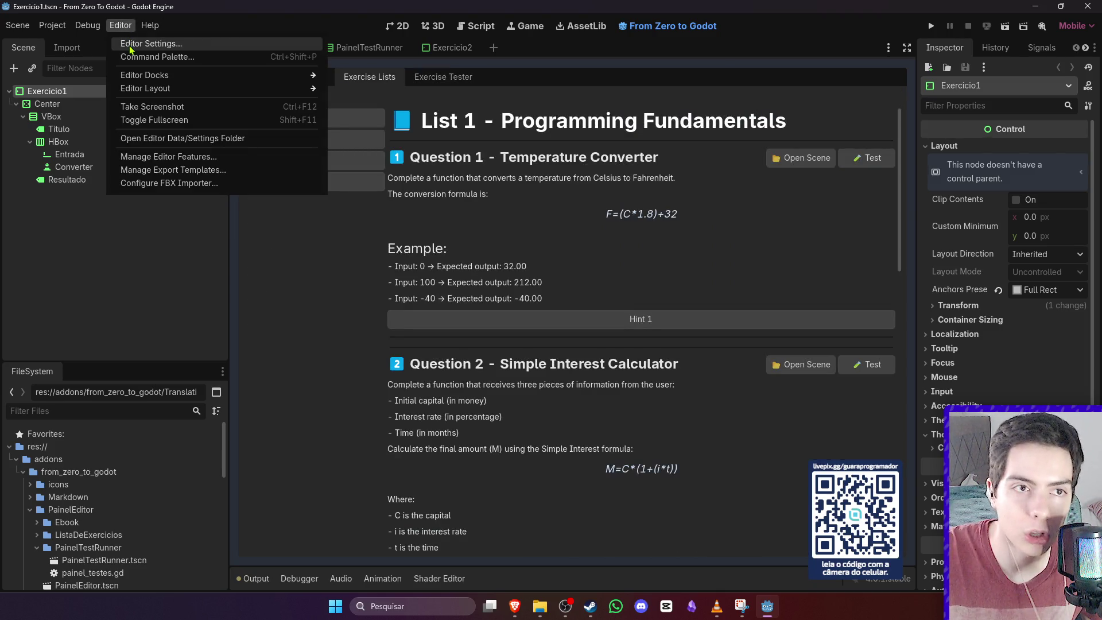
- Change Editor Language back to Auto (Portuguese, Brazil) in Editor Settings and close it
click(140, 40)
click(631, 73)
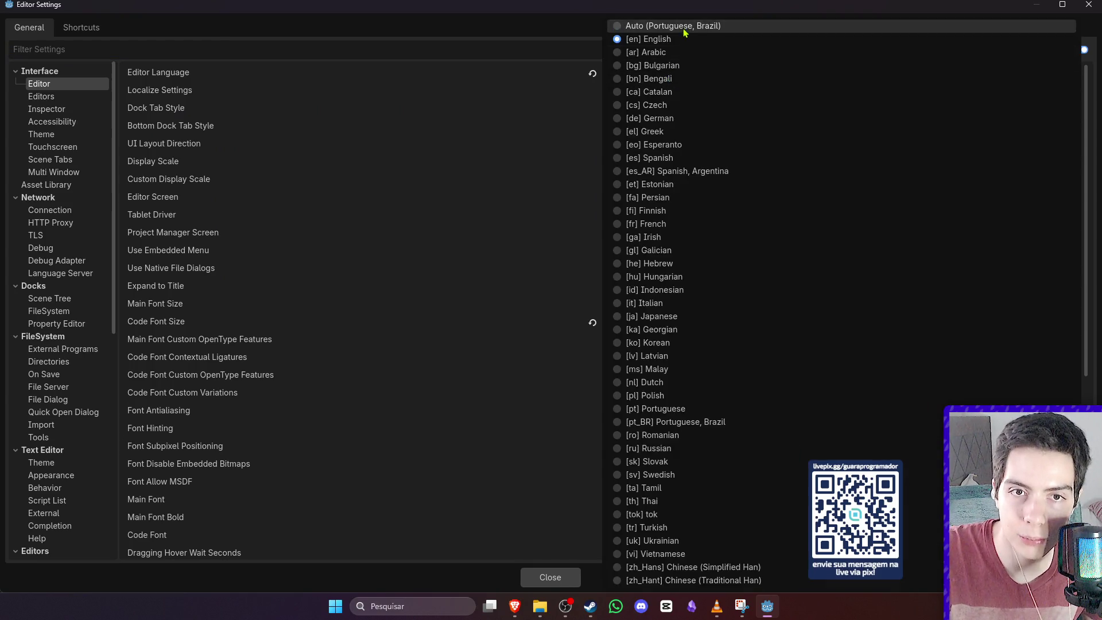
click(631, 24)
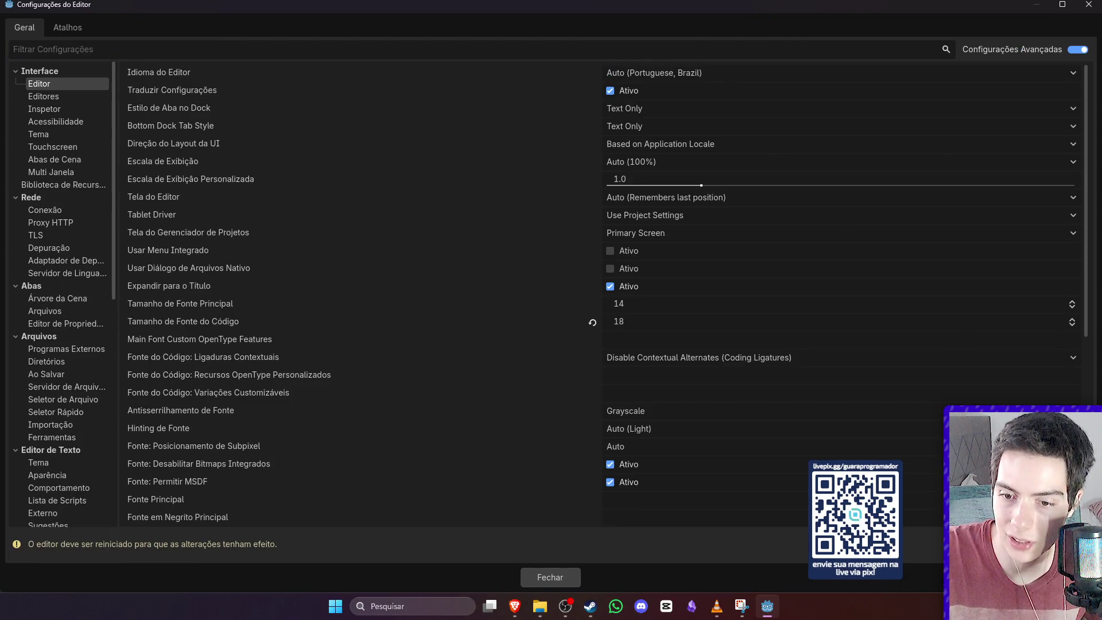
key(Escape)
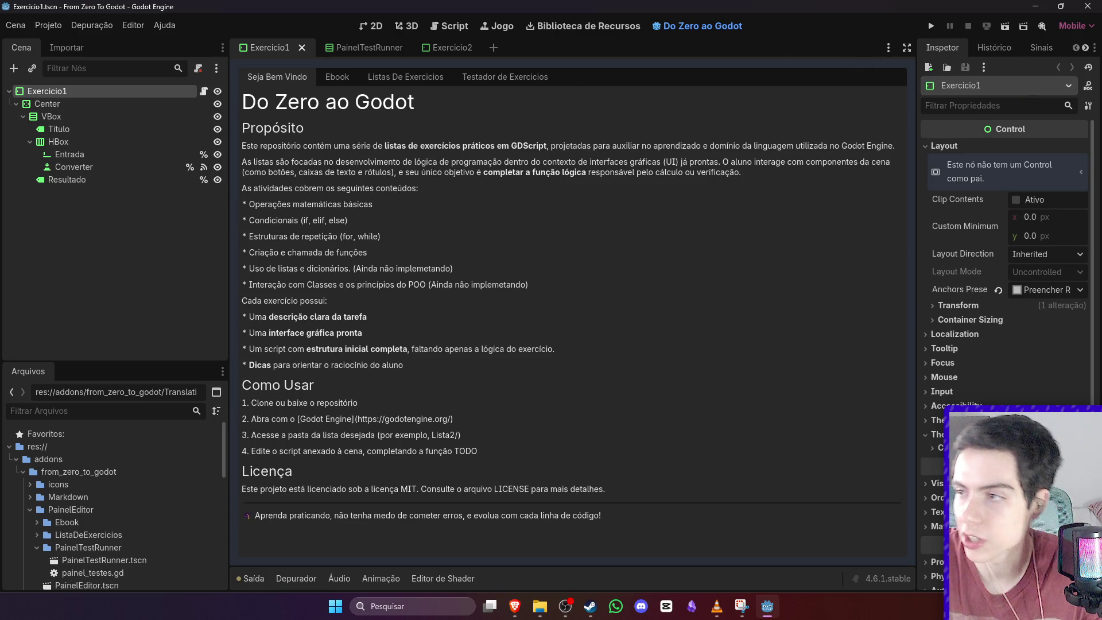
- Switch from the Godot editor over to the web browser window
key(alt+Tab)
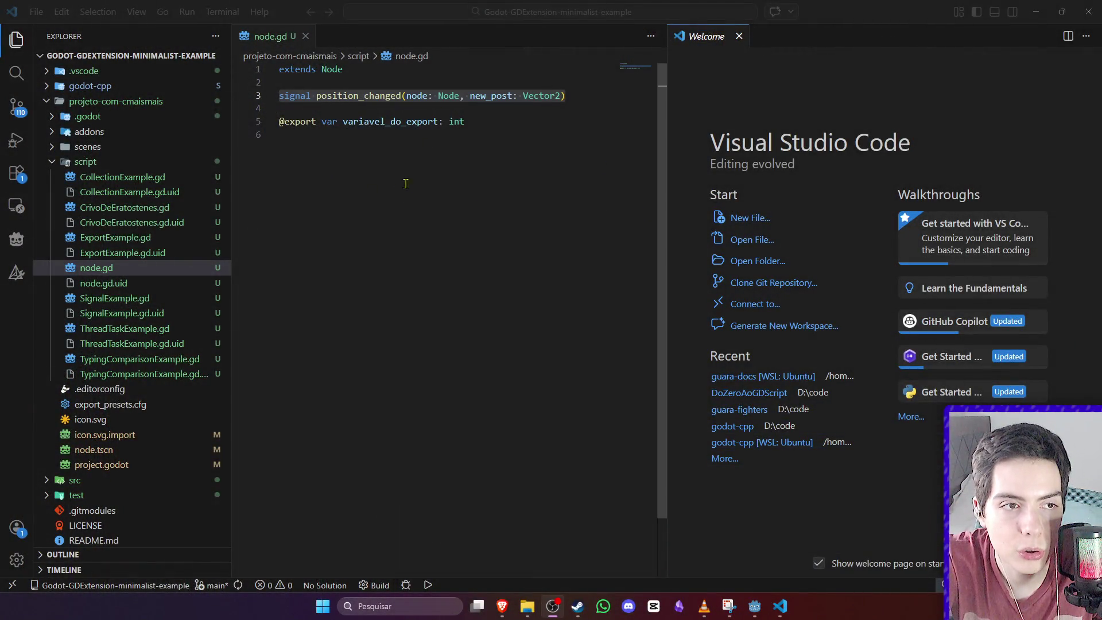
- Search the Extensions view for 'godot tools', view its details page, then return to Godot
click(24, 173)
text(godot tools)
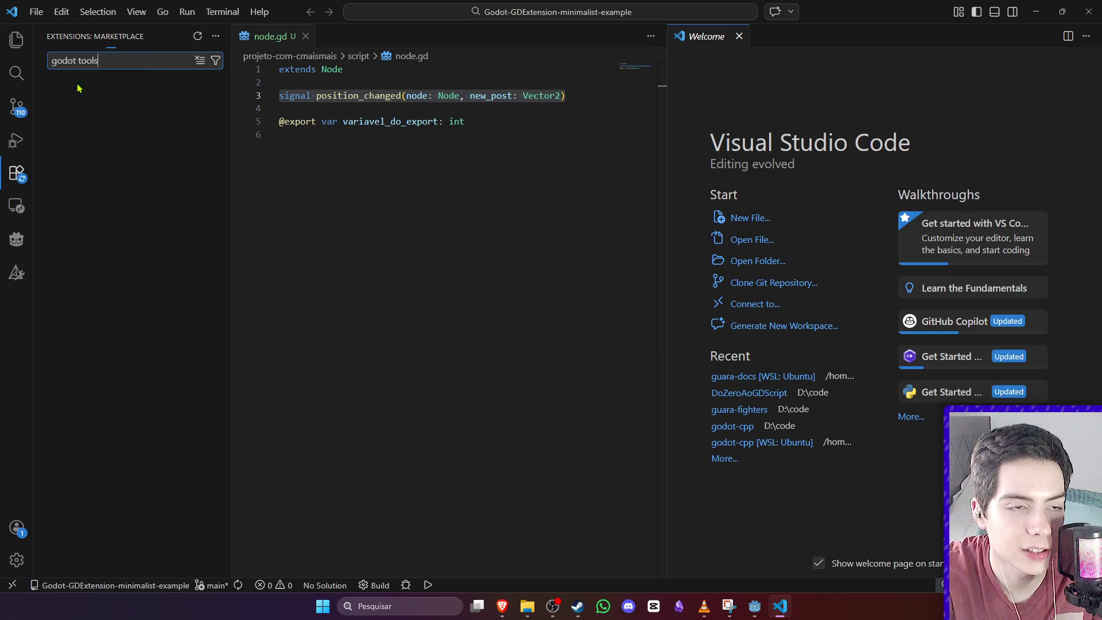
click(158, 102)
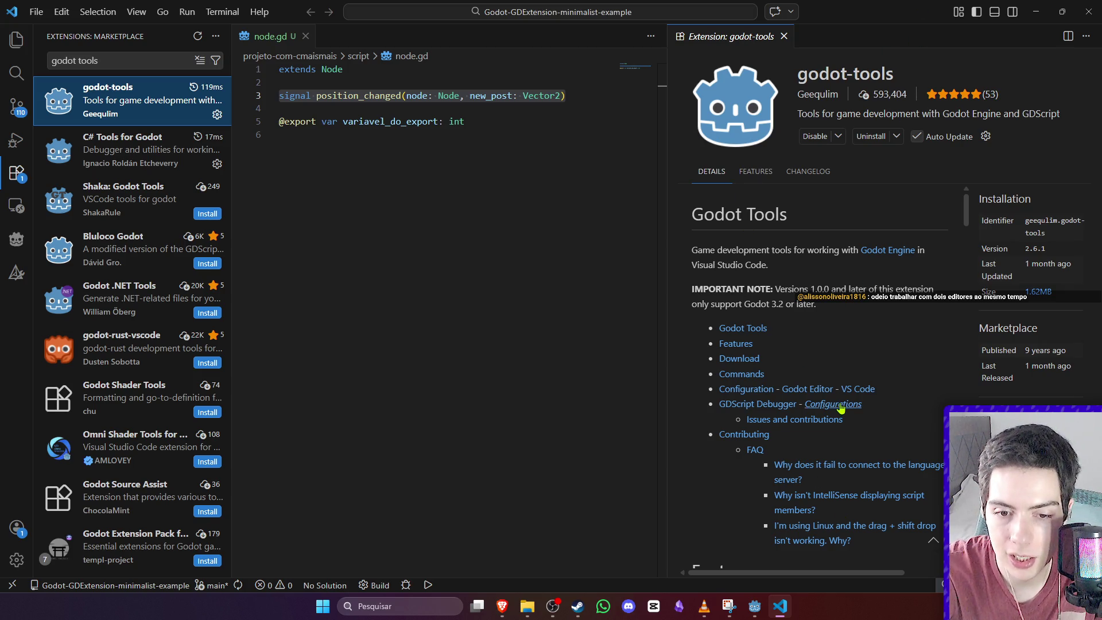
mouse_move(755, 606)
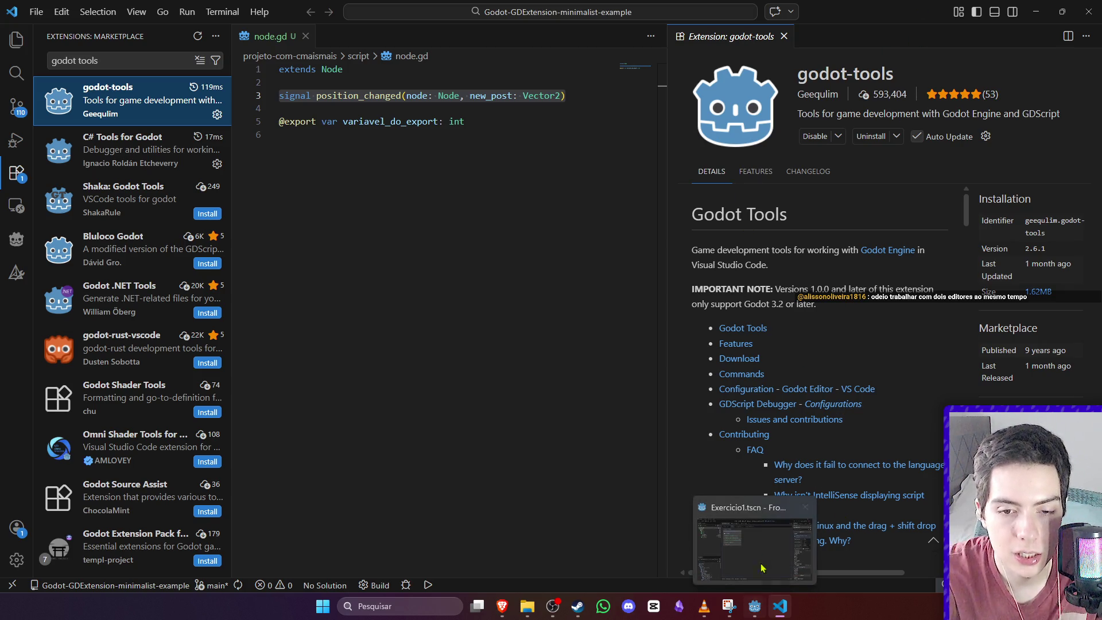
click(762, 580)
click(48, 25)
mouse_move(92, 25)
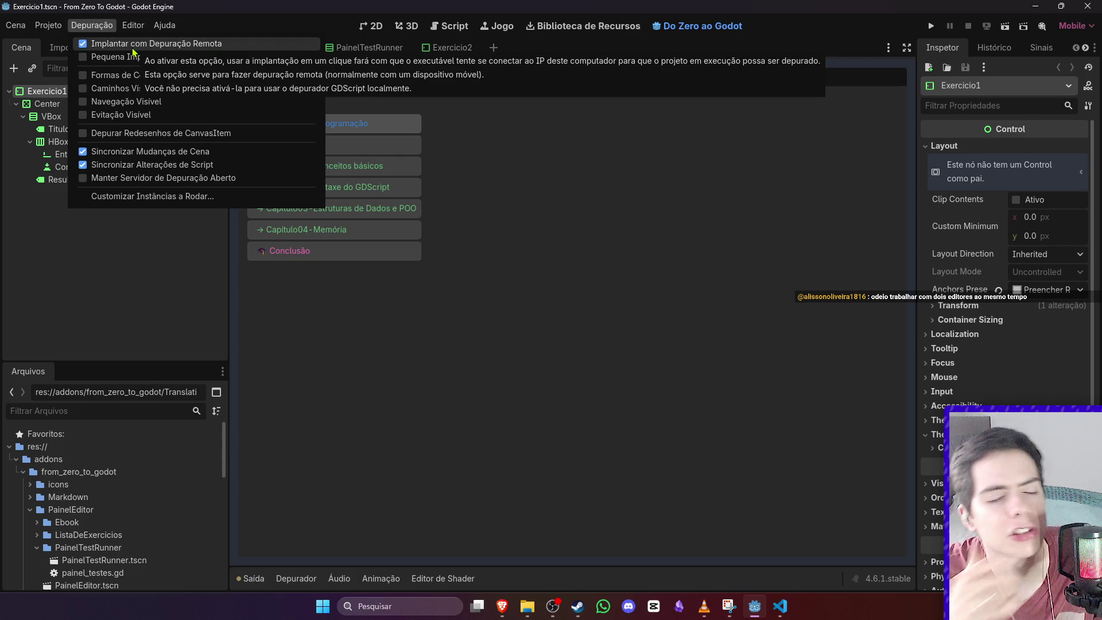
key(Escape)
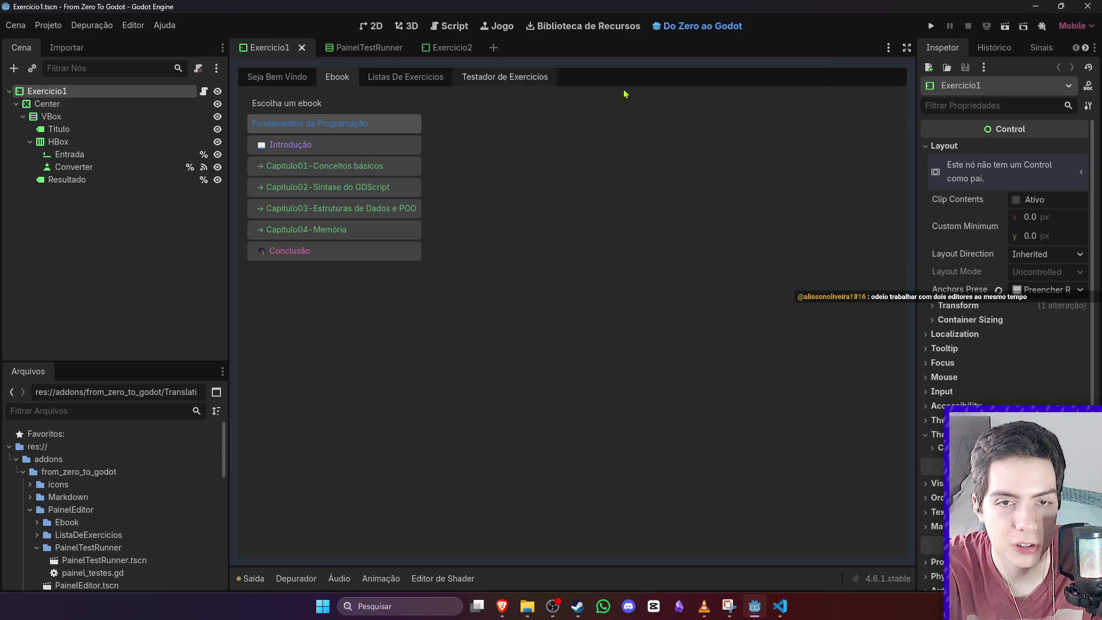